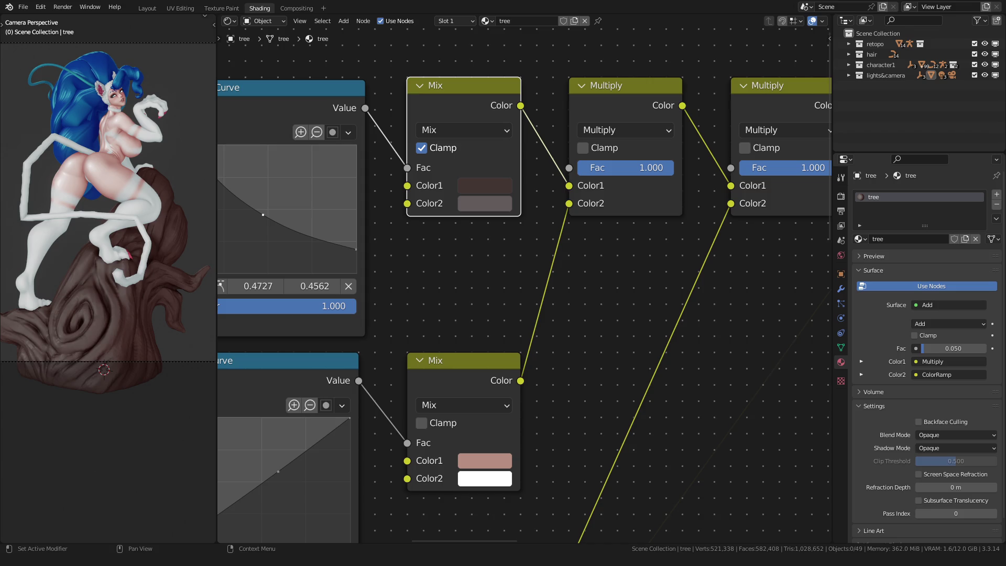
Switch from the Shading node editor to the Layout workspace to see the statue in 3D.
{"action": "left_click", "coordinate": [148, 8]}
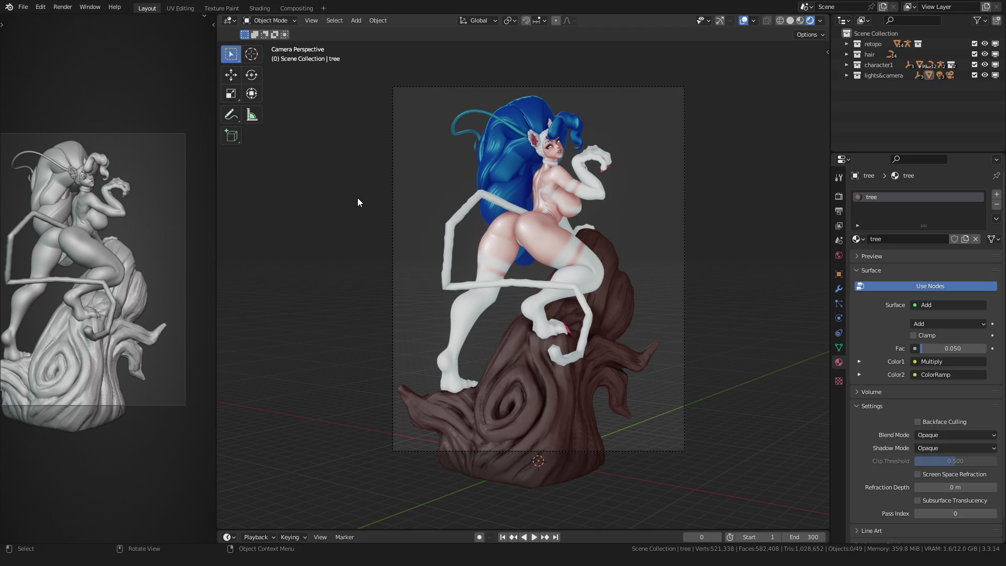
Orbit around the statue to inspect it, then return to the camera view.
{"action": "mouse_move", "coordinate": [344, 218]}
{"action": "middle_mouse_down"}
{"action": "mouse_move", "coordinate": [353, 241]}
{"action": "mouse_move", "coordinate": [332, 241]}
{"action": "mouse_move", "coordinate": [375, 243]}
{"action": "mouse_move", "coordinate": [409, 265]}
{"action": "mouse_move", "coordinate": [494, 267]}
{"action": "mouse_move", "coordinate": [319, 266]}
{"action": "mouse_move", "coordinate": [319, 248]}
{"action": "mouse_move", "coordinate": [406, 330]}
{"action": "mouse_move", "coordinate": [392, 329]}
{"action": "mouse_move", "coordinate": [486, 335]}
{"action": "mouse_move", "coordinate": [405, 323]}
{"action": "mouse_move", "coordinate": [478, 329]}
{"action": "mouse_move", "coordinate": [379, 336]}
{"action": "mouse_move", "coordinate": [516, 344]}
{"action": "mouse_move", "coordinate": [489, 332]}
{"action": "mouse_move", "coordinate": [508, 336]}
{"action": "mouse_move", "coordinate": [438, 351]}
{"action": "mouse_move", "coordinate": [528, 349]}
{"action": "mouse_move", "coordinate": [406, 341]}
{"action": "middle_mouse_up"}
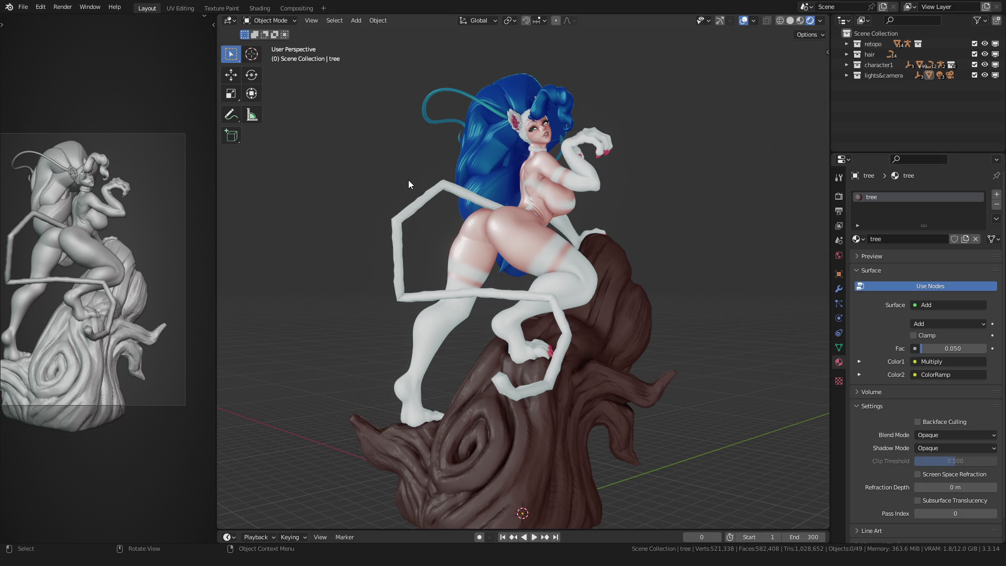
{"action": "scroll", "coordinate": [407, 184], "scroll_direction": "down", "scroll_amount": 1}
{"action": "key", "text": "KP_0"}
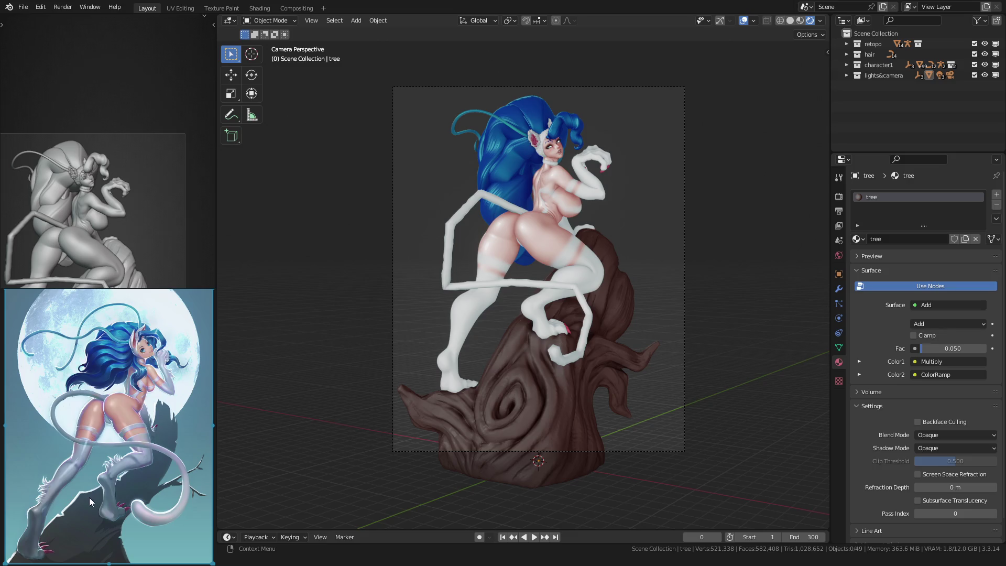
{"action": "scroll", "coordinate": [95, 435], "scroll_direction": "up", "scroll_amount": 3}
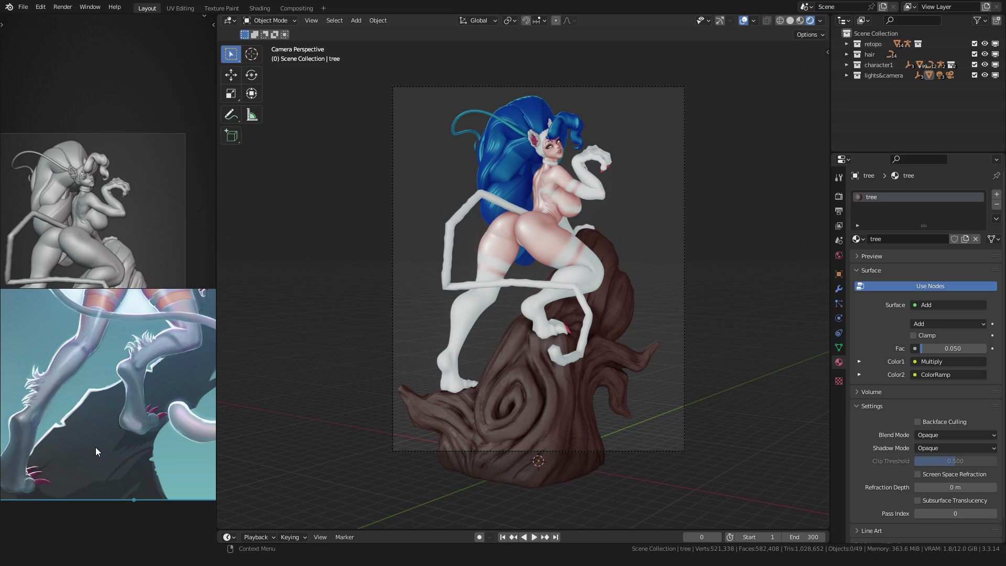
{"action": "scroll", "coordinate": [71, 444], "scroll_direction": "up", "scroll_amount": 2}
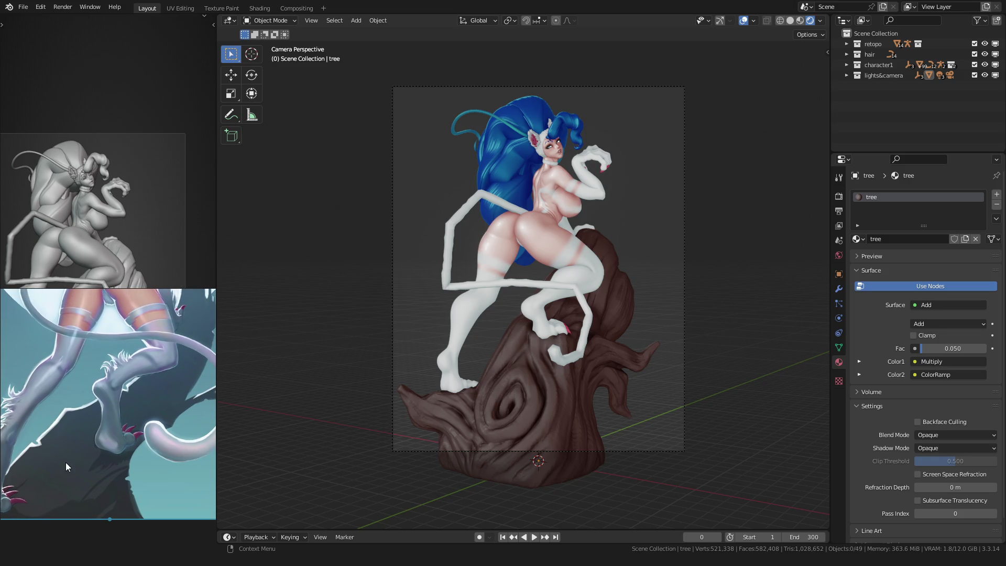
{"action": "scroll", "coordinate": [73, 470], "scroll_direction": "down", "scroll_amount": 1}
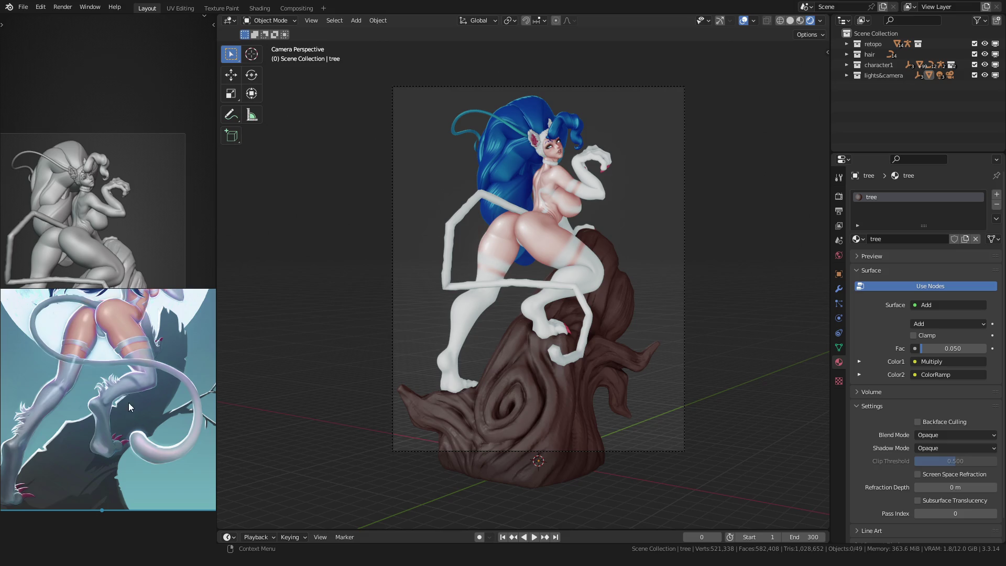
{"action": "scroll", "coordinate": [107, 429], "scroll_direction": "up", "scroll_amount": 2}
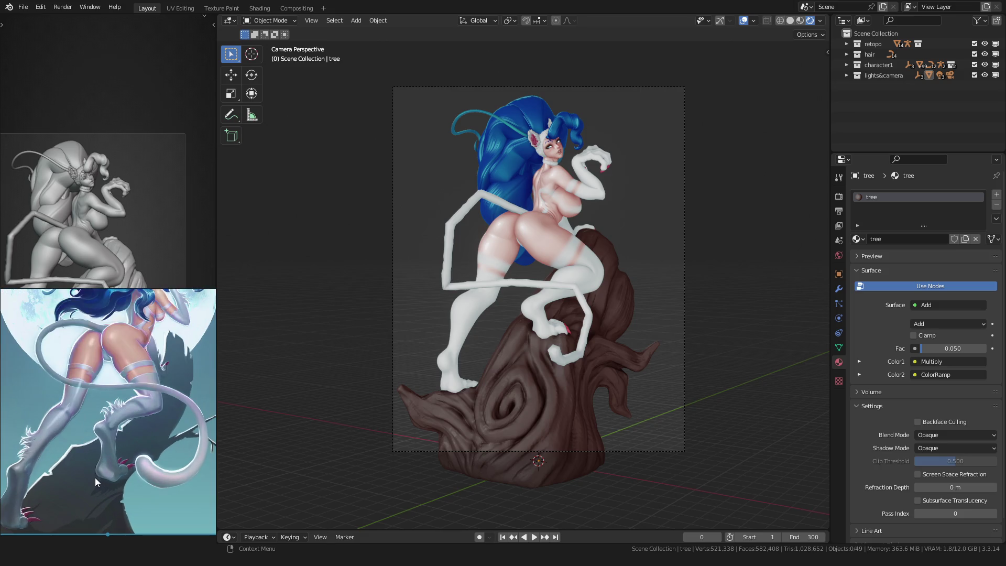
{"action": "scroll", "coordinate": [95, 477], "scroll_direction": "down", "scroll_amount": 4}
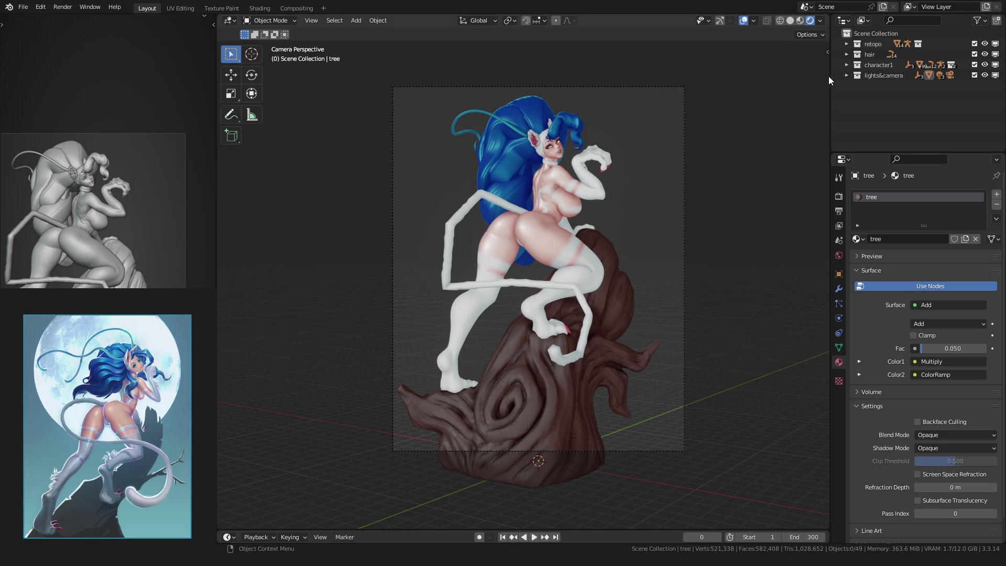
Save the file and add a circle mesh into the lights&camera collection.
{"action": "left_click", "coordinate": [851, 77]}
{"action": "scroll", "coordinate": [353, 216], "scroll_direction": "down", "scroll_amount": 2}
{"action": "key", "text": "ctrl+s"}
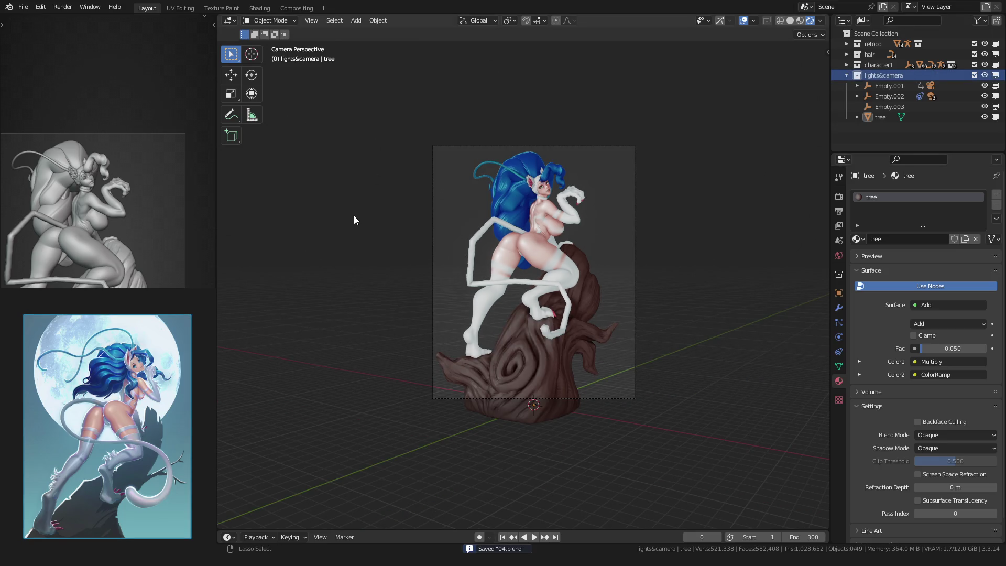
{"action": "scroll", "coordinate": [364, 229], "scroll_direction": "up", "scroll_amount": 2}
{"action": "key", "text": "shift+a"}
{"action": "mouse_move", "coordinate": [363, 229]}
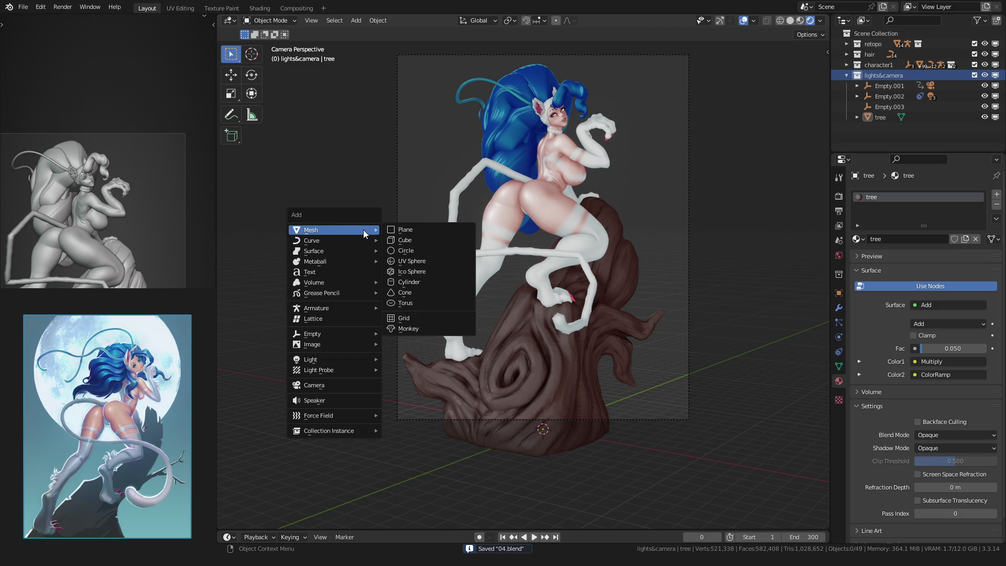
{"action": "left_click", "coordinate": [399, 251]}
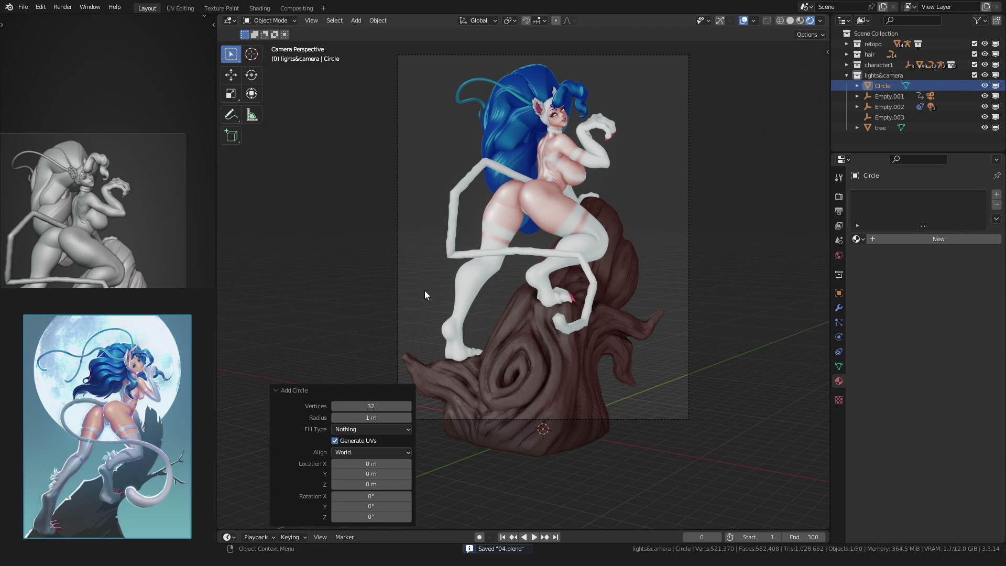
Set View transform orientation, then in X-ray Edit Mode rotate the circle 90° on X.
{"action": "left_click", "coordinate": [493, 22]}
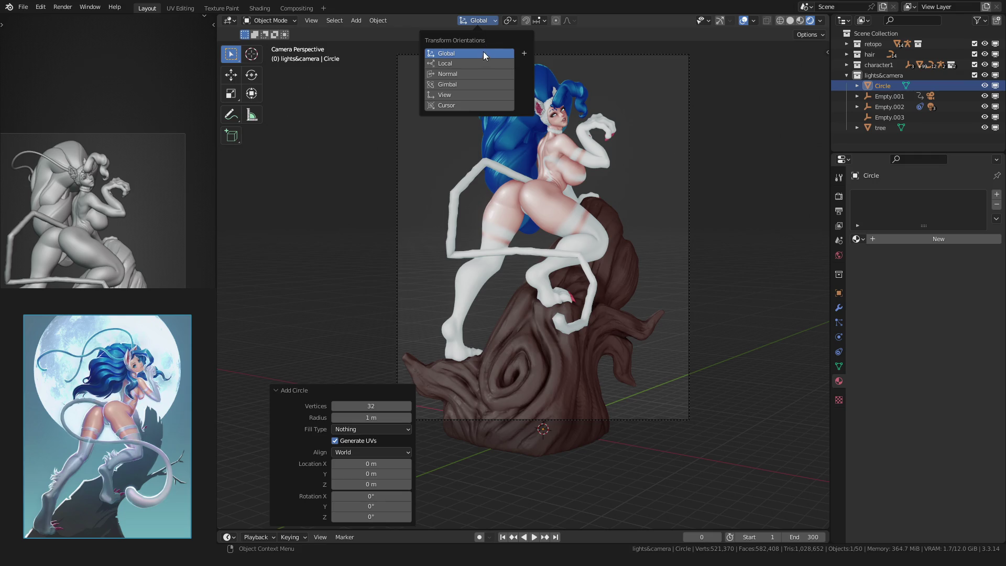
{"action": "left_click", "coordinate": [463, 93]}
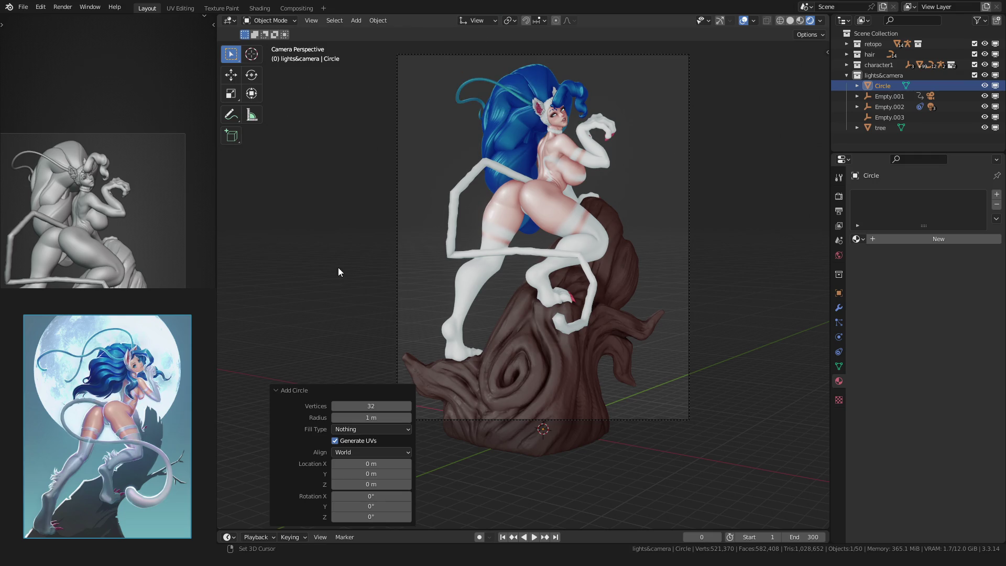
{"action": "middle_click_drag", "start_coordinate": [338, 267], "coordinate": [347, 226], "text": "shift"}
{"action": "key", "text": "Tab"}
{"action": "key", "text": "z"}
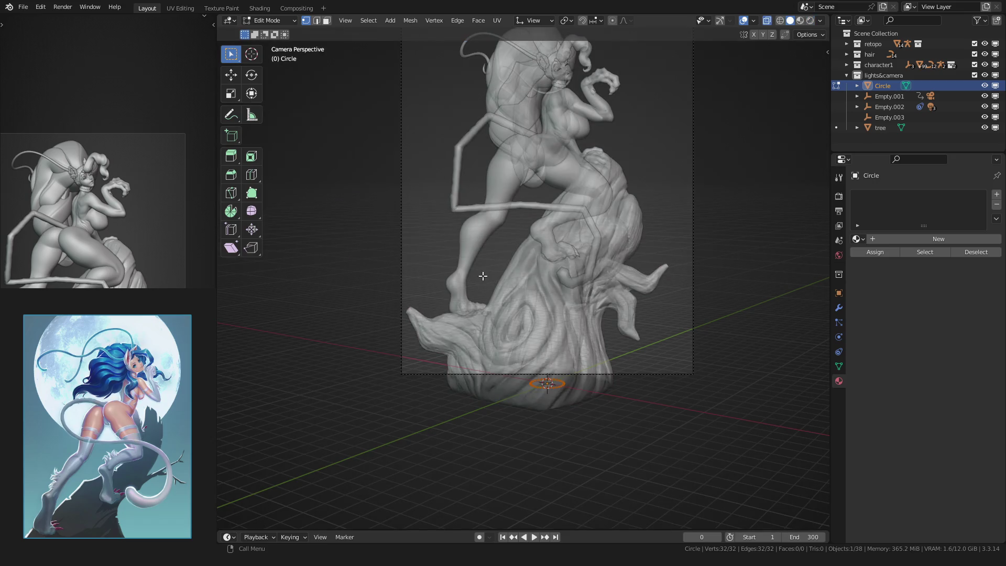
{"action": "type", "text": "rx"}
{"action": "type", "text": "90"}
{"action": "key", "text": "Return"}
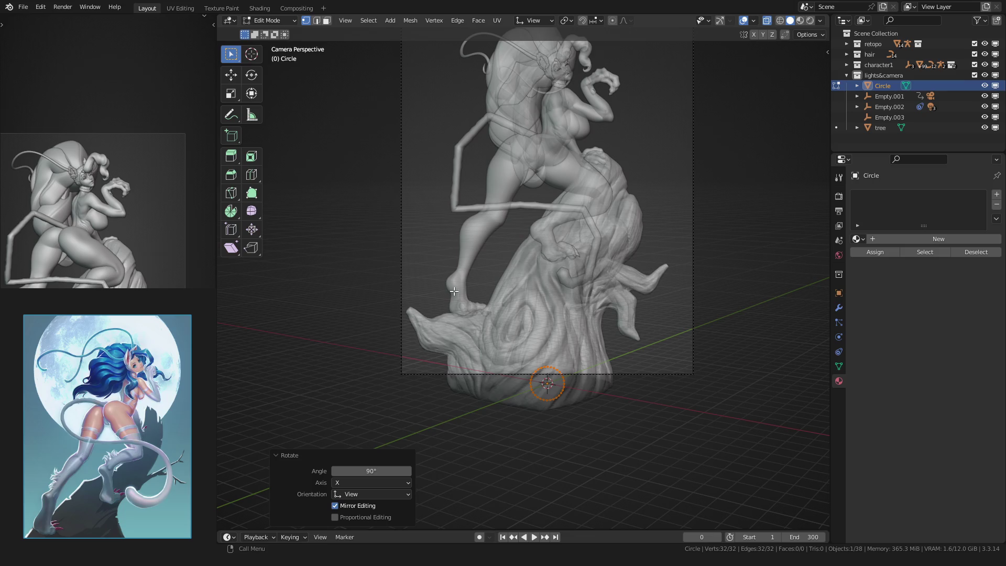
Fill the circle with a face, raise it, and resize it to 2.023 scale.
{"action": "key", "text": "f"}
{"action": "key", "text": "g"}
{"action": "key", "text": "z"}
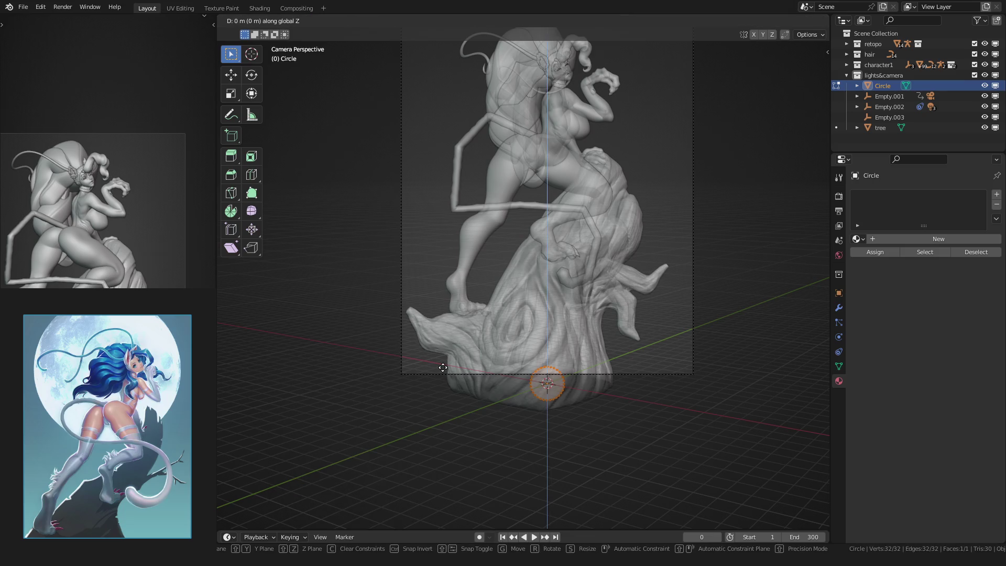
{"action": "left_click", "coordinate": [422, 197]}
{"action": "scroll", "coordinate": [424, 220], "scroll_direction": "down", "scroll_amount": 2}
{"action": "key", "text": "s"}
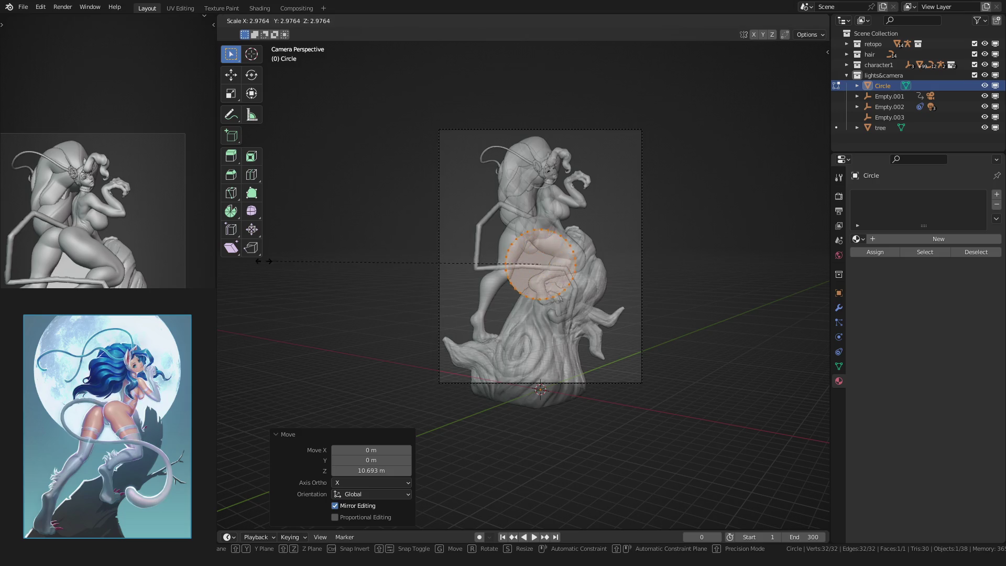
{"action": "key", "text": "Return"}
{"action": "key", "text": "s"}
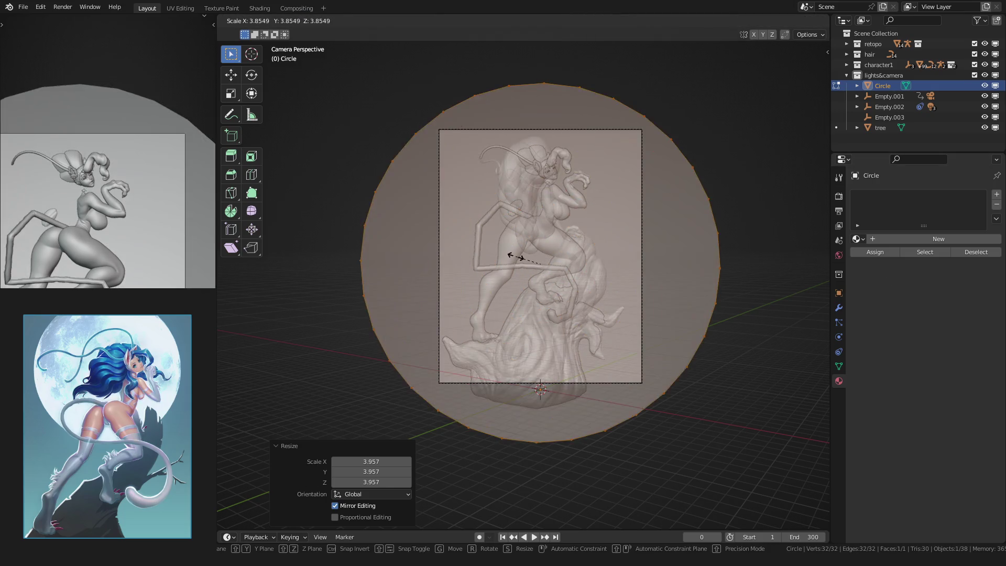
{"action": "left_click", "coordinate": [458, 275]}
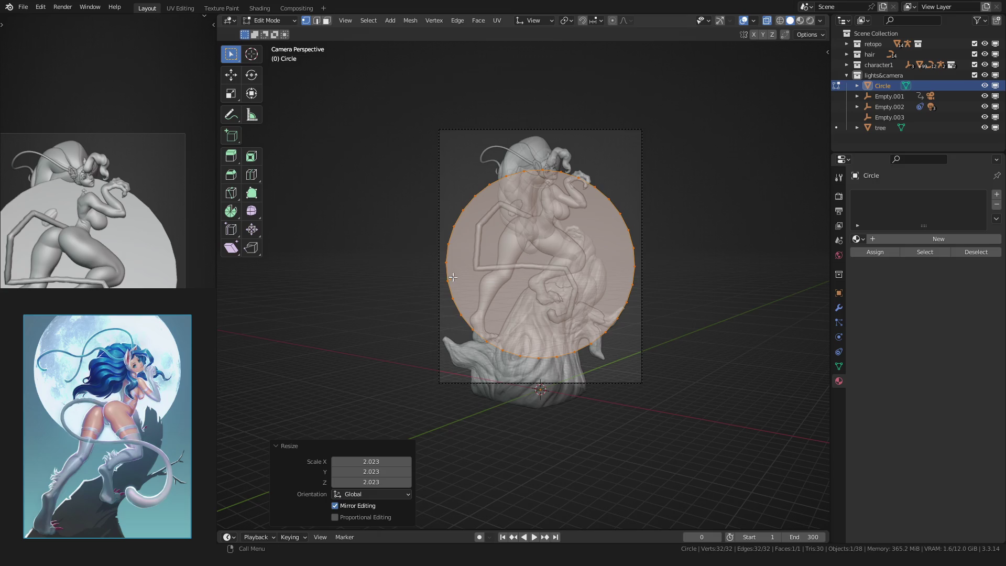
Raise the circle 3.9072 m and check its position from the side and camera.
{"action": "key", "text": "g"}
{"action": "key", "text": "z"}
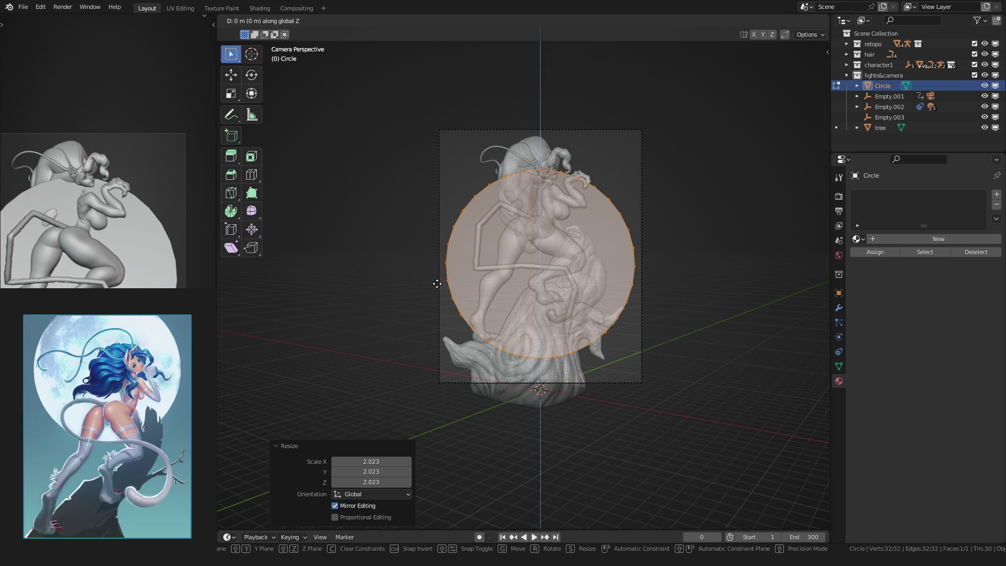
{"action": "left_click", "coordinate": [448, 238]}
{"action": "middle_click_drag", "start_coordinate": [477, 272], "coordinate": [351, 277]}
{"action": "key", "text": "KP_0"}
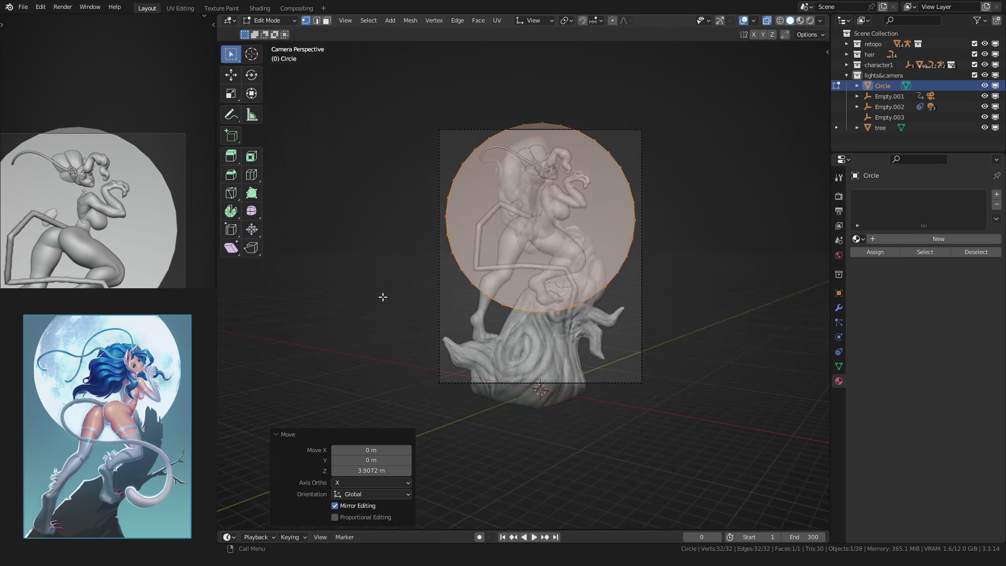
Push the circle back behind the statue and adjust its size.
{"action": "key", "text": "g"}
{"action": "key", "text": "z"}
{"action": "key", "text": "z"}
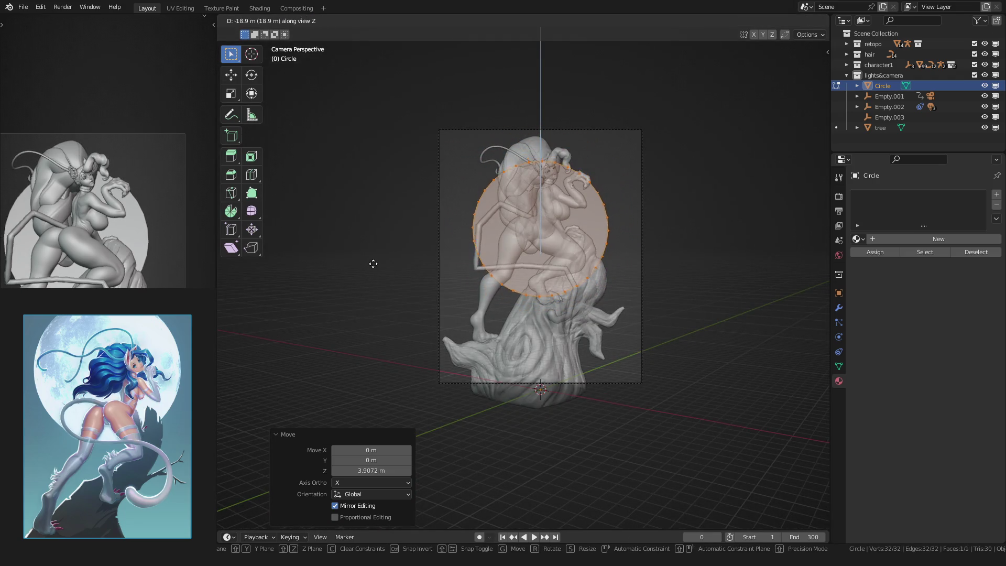
{"action": "left_click", "coordinate": [373, 264]}
{"action": "key", "text": "s"}
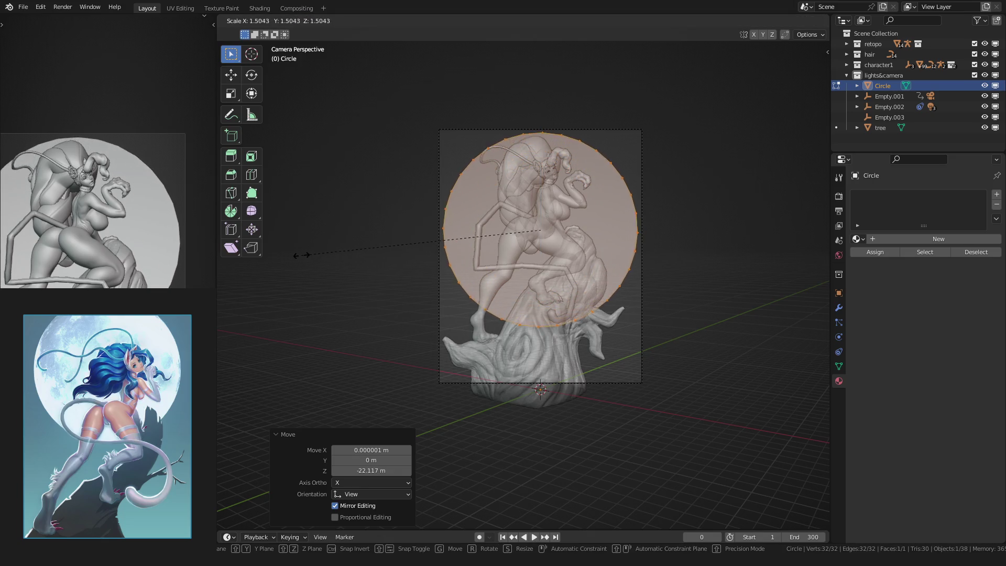
{"action": "left_click", "coordinate": [288, 255]}
{"action": "key", "text": "s"}
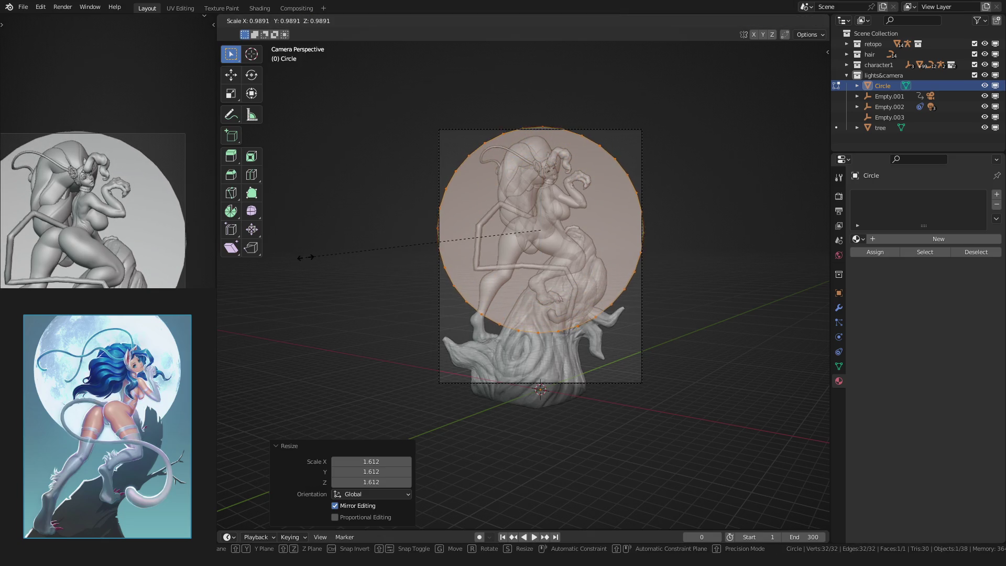
{"action": "left_click", "coordinate": [315, 252]}
Raise the circle 1.4275 m and check the disc's placement from the camera.
{"action": "key", "text": "g"}
{"action": "key", "text": "z"}
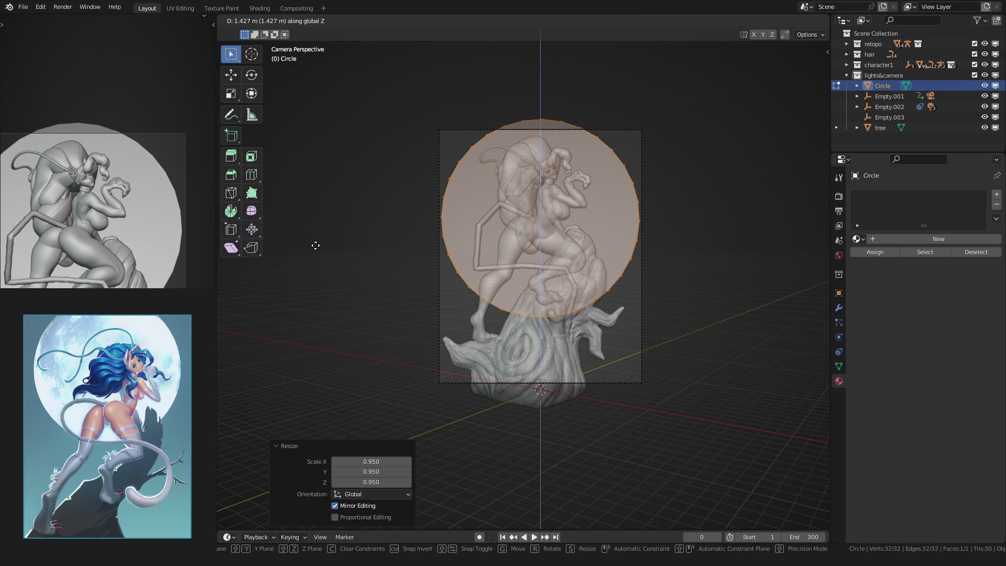
{"action": "left_click", "coordinate": [316, 245]}
{"action": "mouse_move", "coordinate": [344, 258]}
{"action": "middle_mouse_down"}
{"action": "mouse_move", "coordinate": [418, 288]}
{"action": "mouse_move", "coordinate": [426, 303]}
{"action": "mouse_move", "coordinate": [458, 304]}
{"action": "mouse_move", "coordinate": [463, 343]}
{"action": "mouse_move", "coordinate": [411, 331]}
{"action": "middle_mouse_up"}
{"action": "key", "text": "KP_0"}
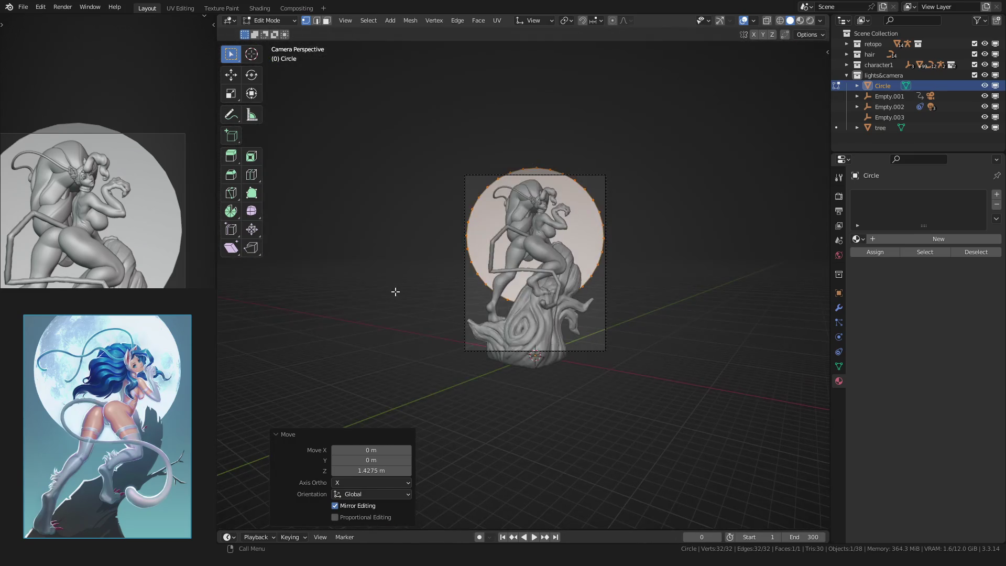
Push the disc further back, scale it to 1.413, lower it on Z, and exit Edit Mode.
{"action": "key", "text": "g"}
{"action": "key", "text": "z"}
{"action": "key", "text": "z"}
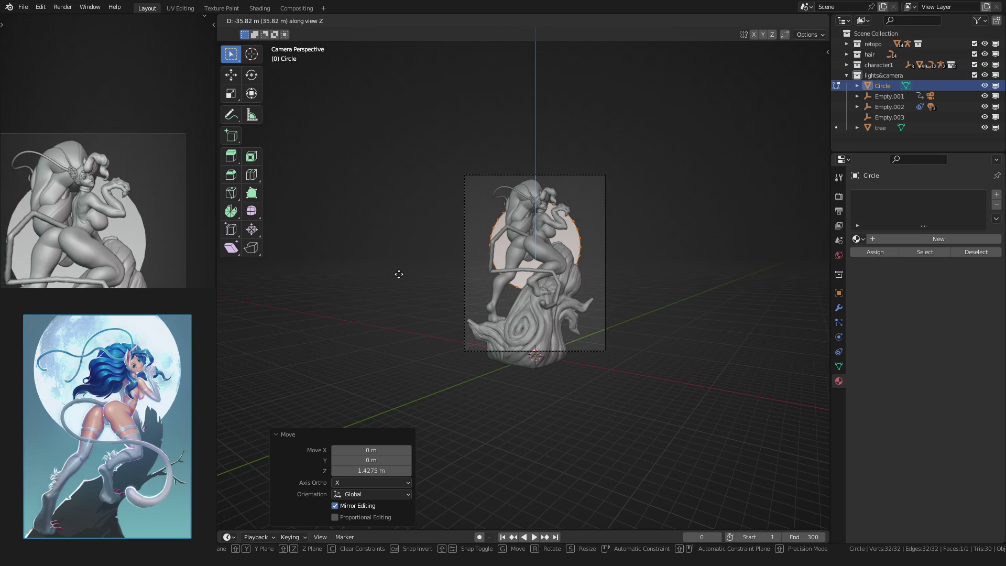
{"action": "left_click", "coordinate": [399, 274]}
{"action": "key", "text": "s"}
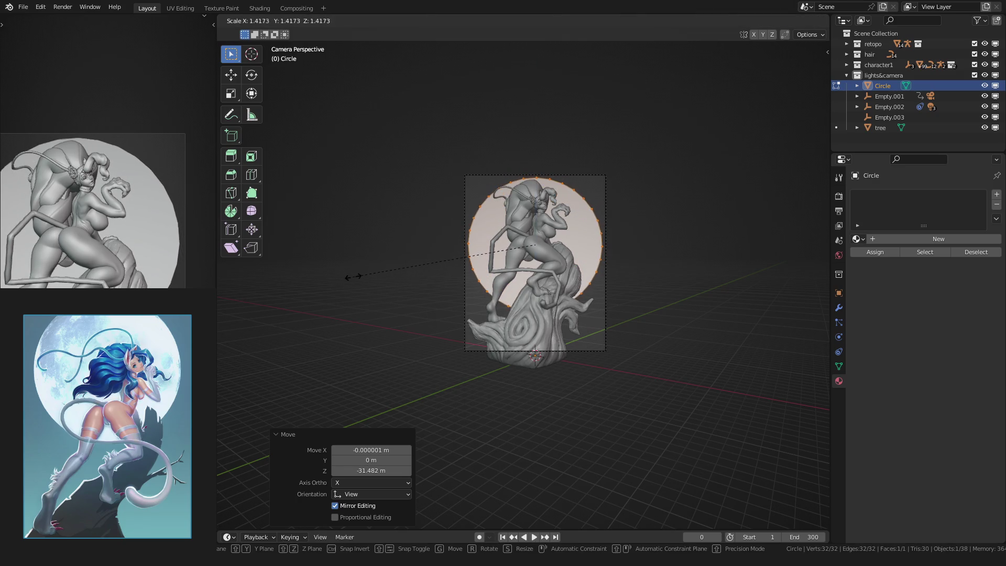
{"action": "left_click", "coordinate": [352, 275]}
{"action": "key", "text": "g"}
{"action": "key", "text": "z"}
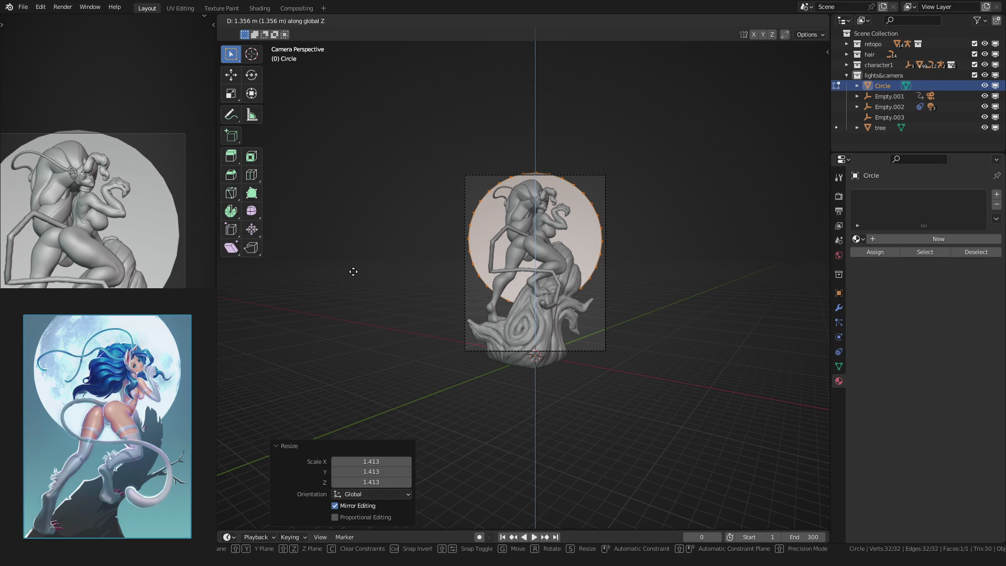
{"action": "left_click", "coordinate": [353, 272]}
{"action": "scroll", "coordinate": [355, 273], "scroll_direction": "up", "scroll_amount": 3}
{"action": "key", "text": "Tab"}
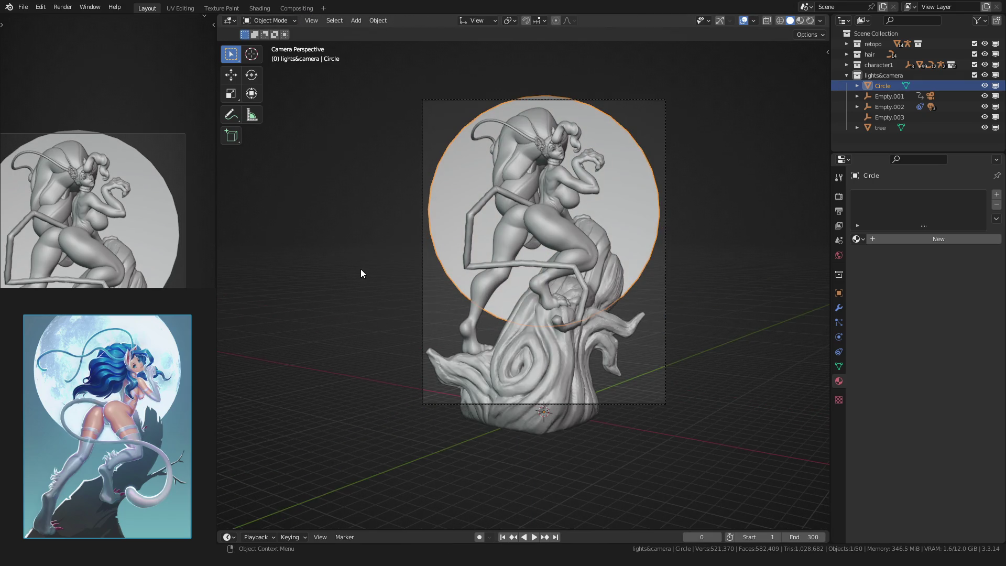
Give the circle a level-2 Subdivision modifier, save 04.blend, and go to UV Editing.
{"action": "key", "text": "ctrl+2"}
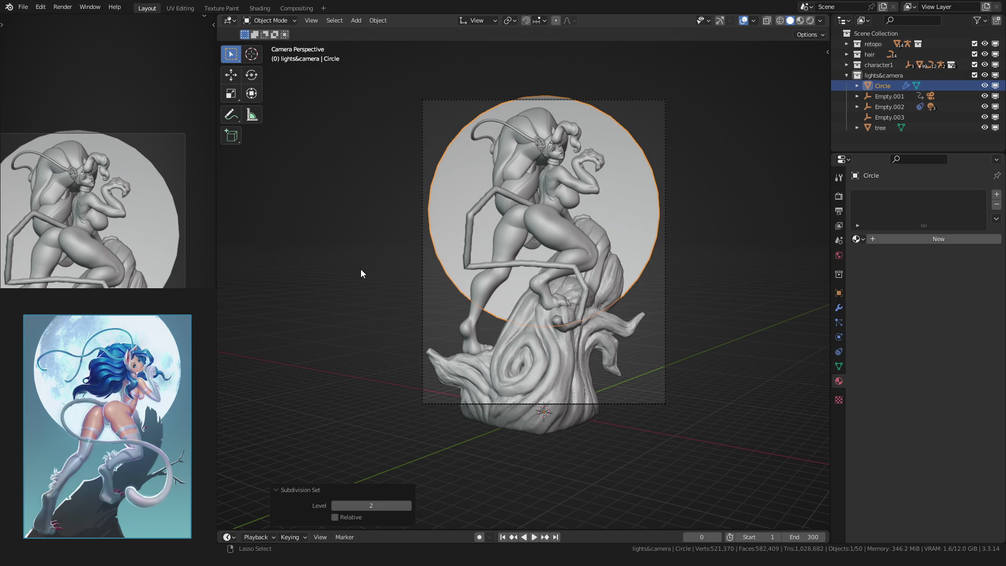
{"action": "scroll", "coordinate": [422, 265], "scroll_direction": "up", "scroll_amount": 4}
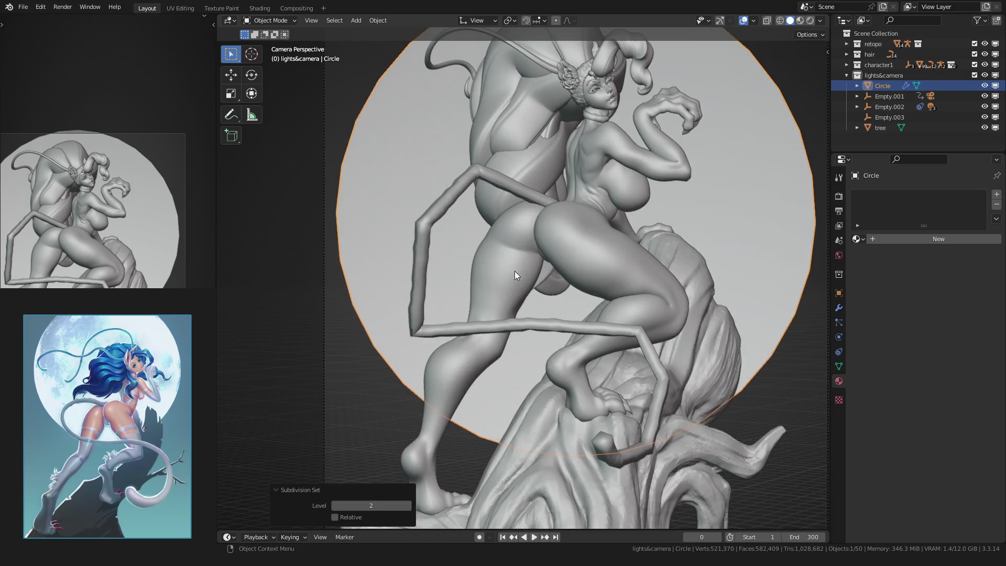
{"action": "left_click", "coordinate": [838, 307]}
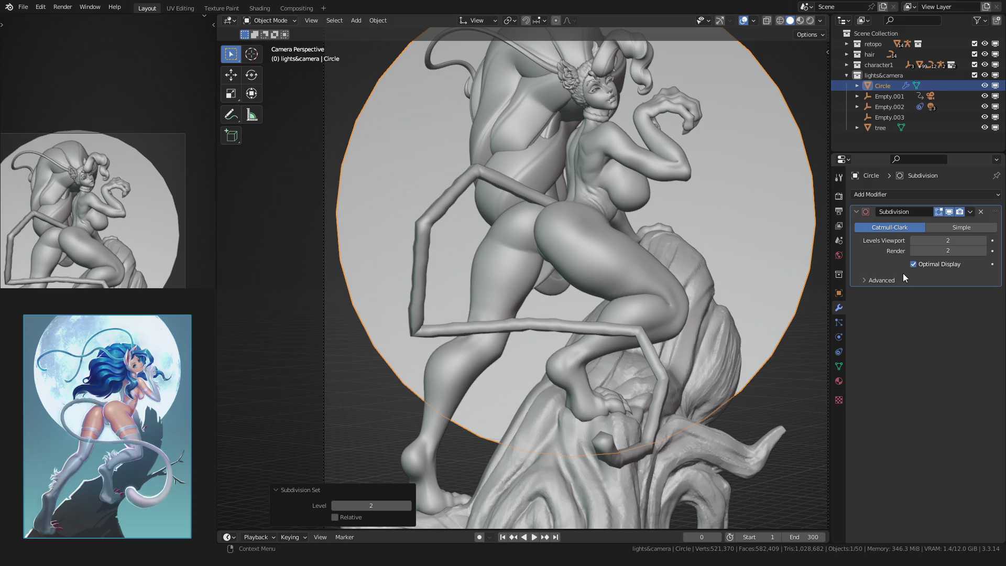
{"action": "scroll", "coordinate": [480, 255], "scroll_direction": "down", "scroll_amount": 4}
{"action": "left_click", "coordinate": [376, 235]}
{"action": "key", "text": "ctrl+s"}
{"action": "middle_click_drag", "start_coordinate": [380, 247], "coordinate": [380, 249], "text": "shift"}
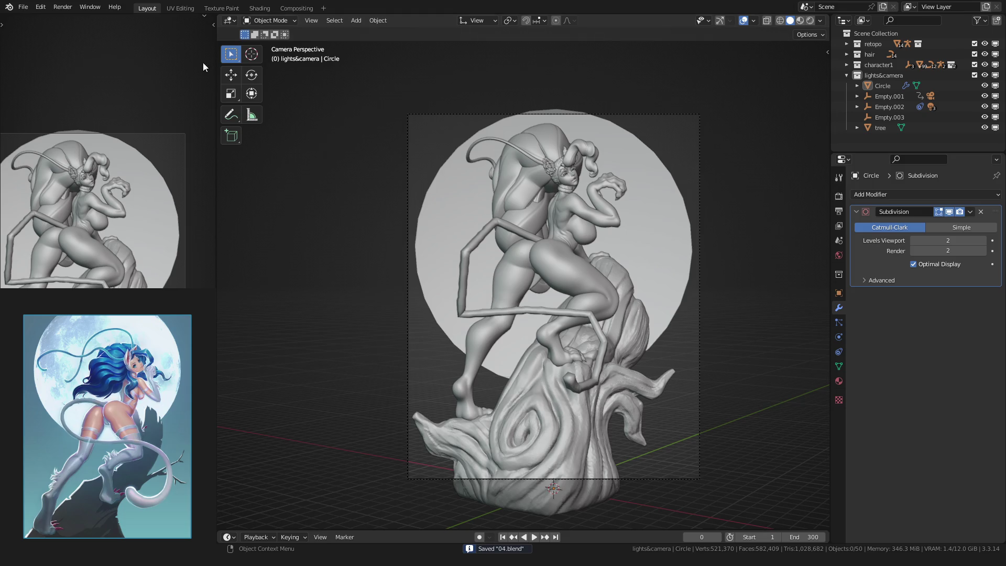
{"action": "left_click", "coordinate": [180, 8]}
{"action": "scroll", "coordinate": [623, 57], "scroll_direction": "down", "scroll_amount": 5}
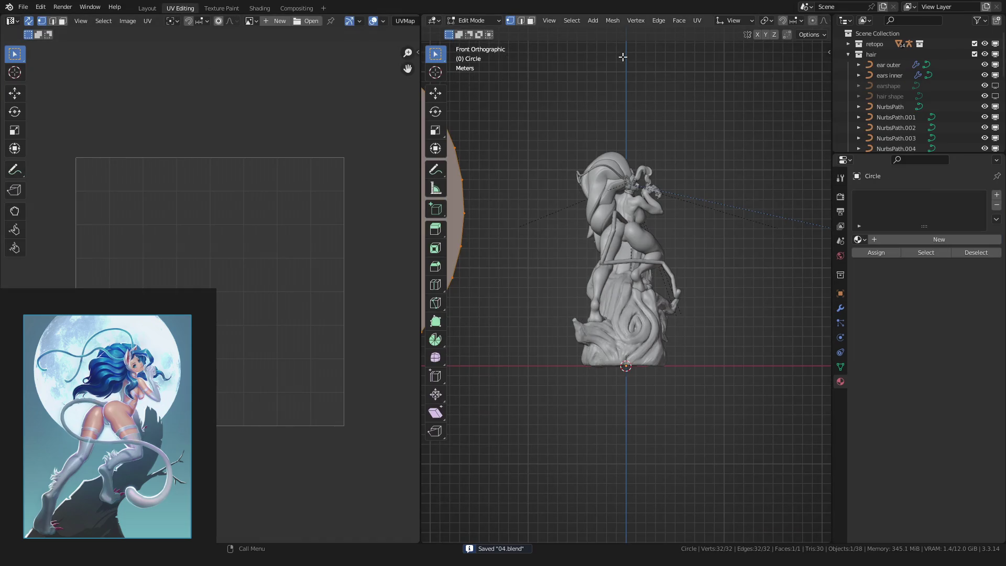
Unwrap the circle's UVs, collapse the Outliner collections, and return to Layout.
{"action": "left_click", "coordinate": [694, 21]}
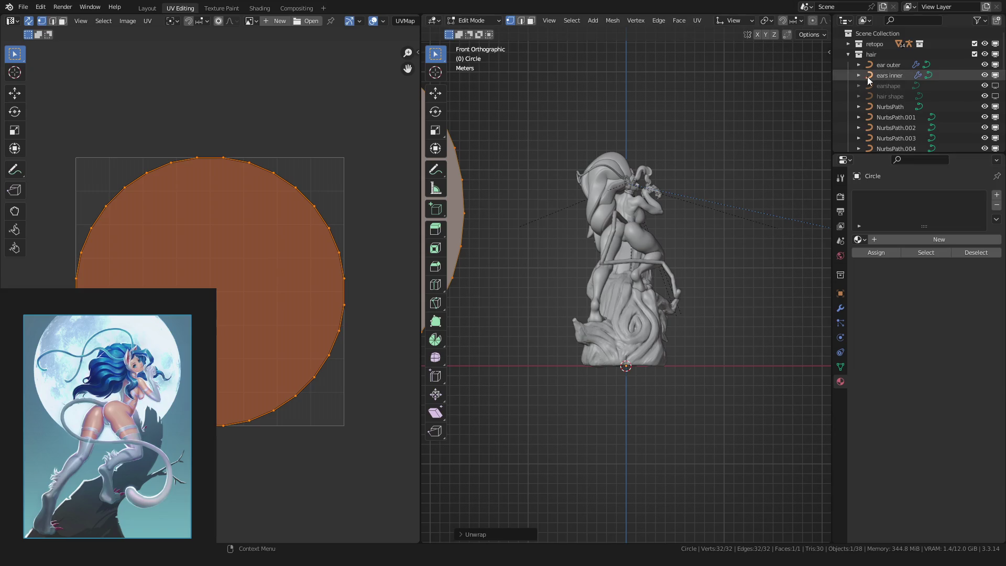
{"action": "left_click", "coordinate": [848, 55]}
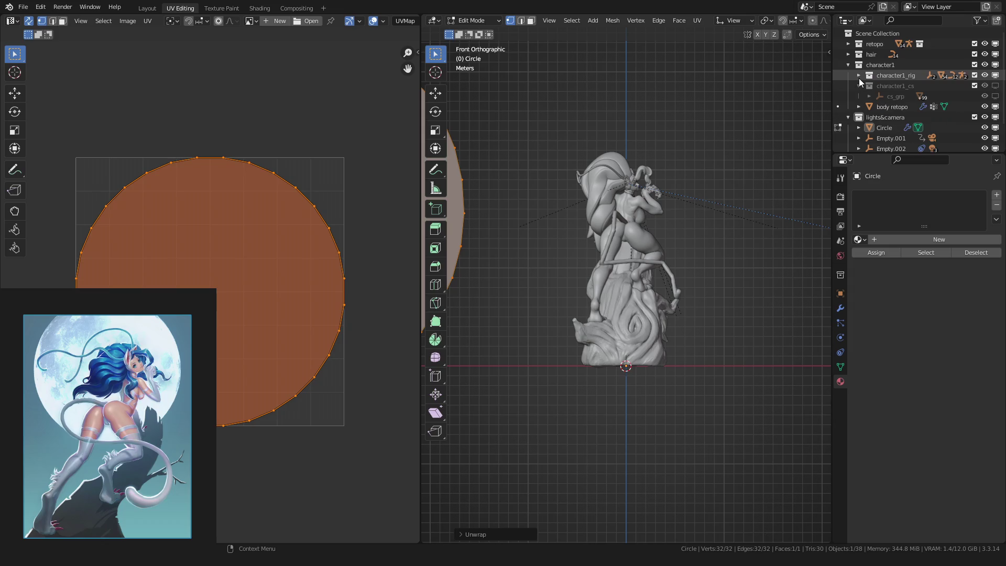
{"action": "left_click", "coordinate": [849, 65]}
{"action": "left_click", "coordinate": [851, 74]}
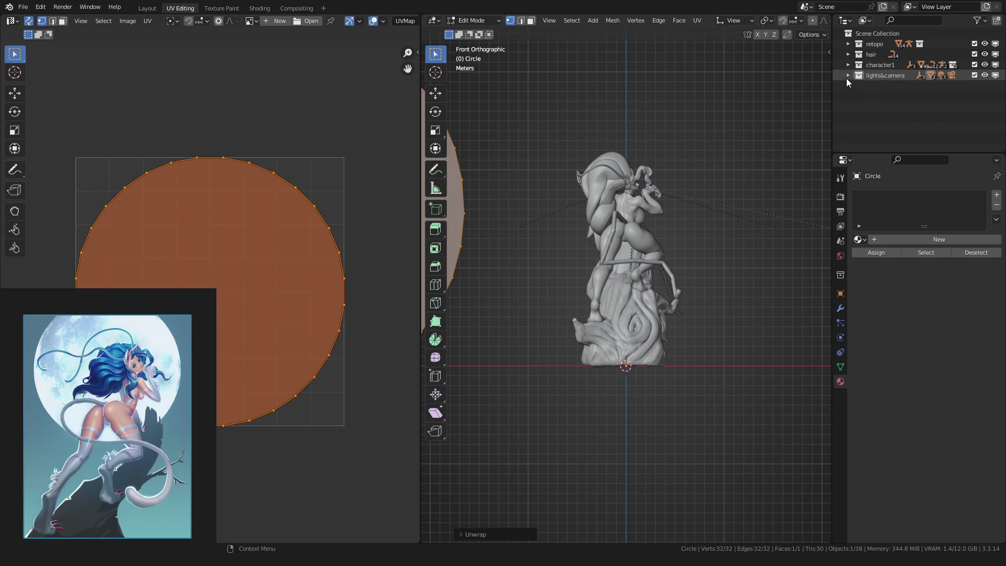
{"action": "left_click", "coordinate": [147, 8]}
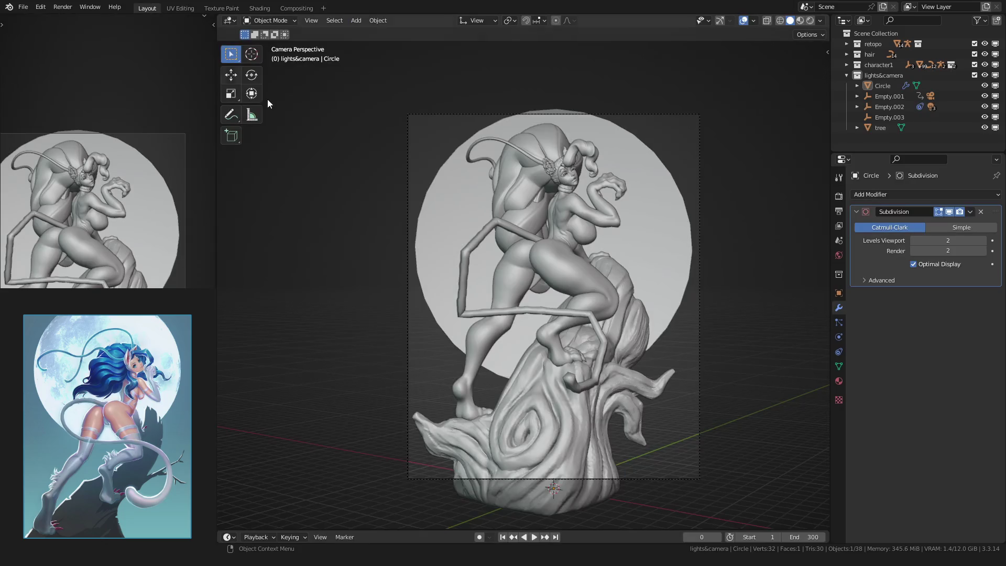
Rename the Circle object to 'moon' in the Outliner.
{"action": "double_click", "coordinate": [882, 86]}
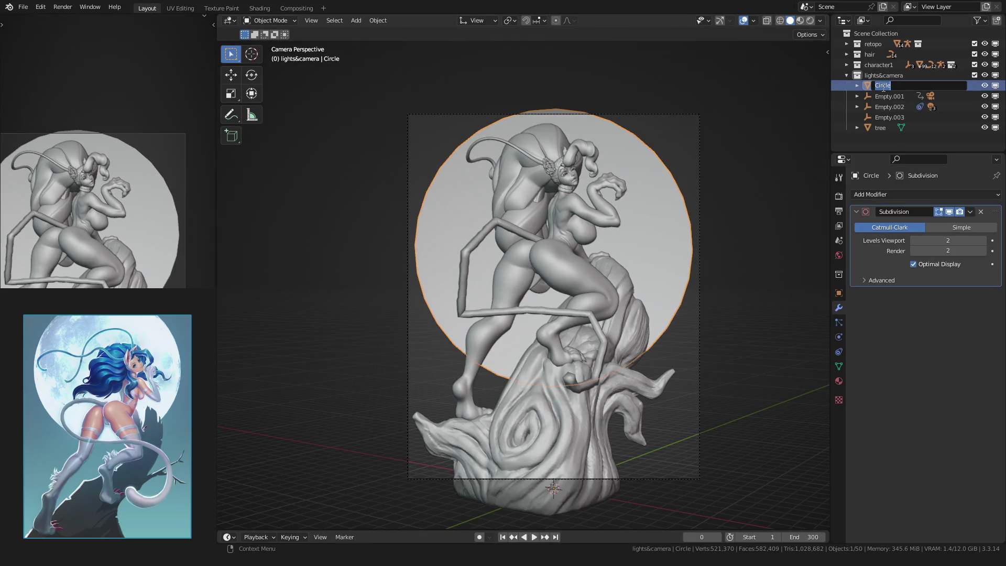
{"action": "type", "text": "moon"}
{"action": "key", "text": "Return"}
Leave the moon's mesh data name unchanged, deselect, and save the file.
{"action": "left_click", "coordinate": [863, 116]}
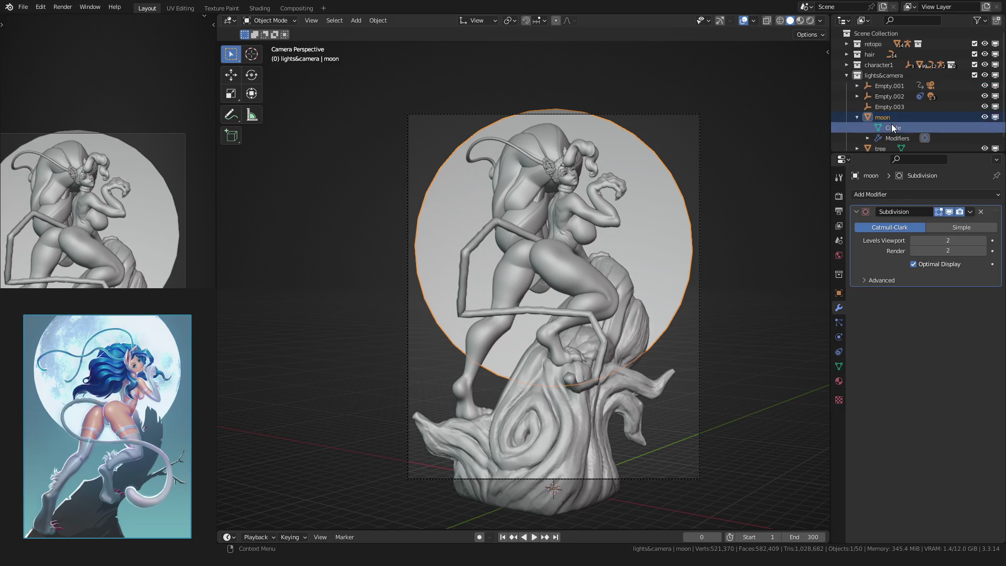
{"action": "double_click", "coordinate": [891, 125]}
{"action": "key", "text": "Escape"}
{"action": "left_click", "coordinate": [857, 116]}
{"action": "middle_click_drag", "start_coordinate": [514, 224], "coordinate": [441, 238]}
{"action": "scroll", "coordinate": [441, 238], "scroll_direction": "down", "scroll_amount": 5}
{"action": "left_click", "coordinate": [376, 216]}
{"action": "key", "text": "ctrl+s"}
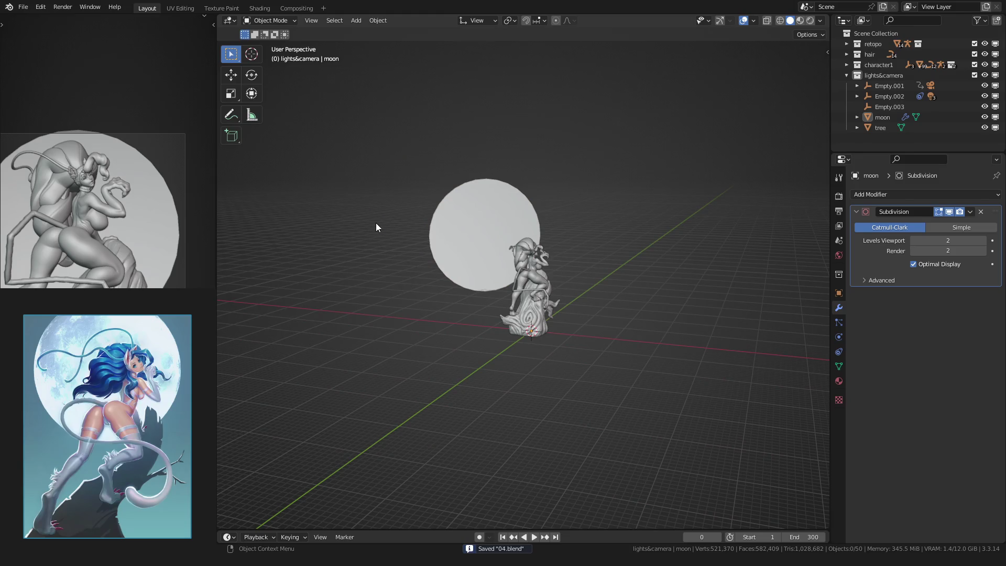
Play the turntable animation through the camera, then rewind to frame 0.
{"action": "key", "text": "KP_0"}
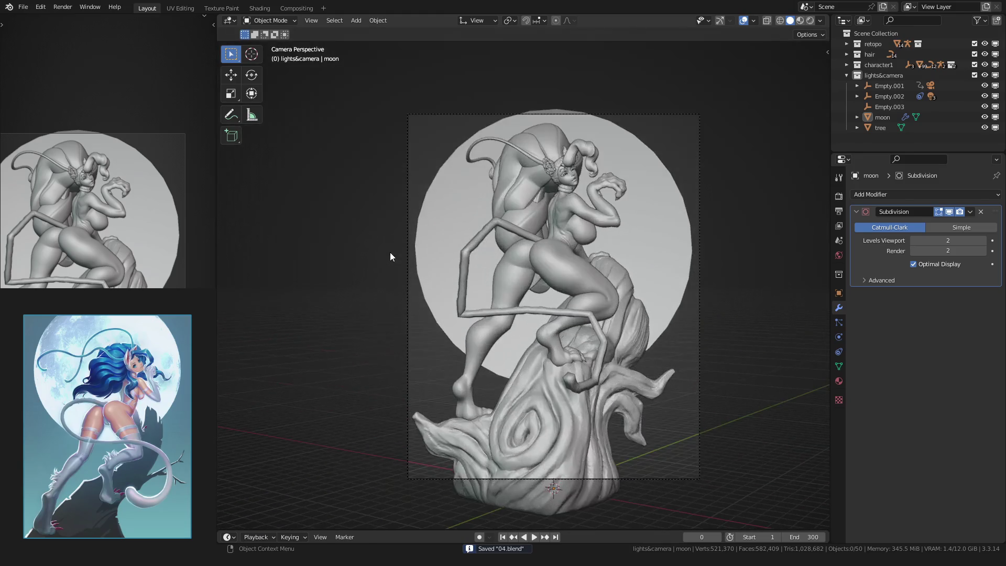
{"action": "key", "text": "space"}
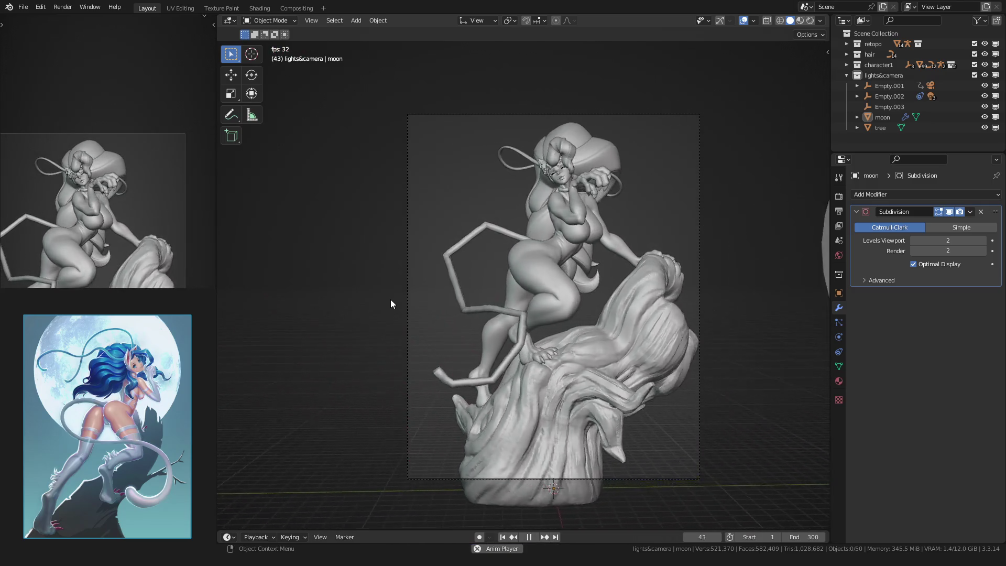
{"action": "key", "text": "space"}
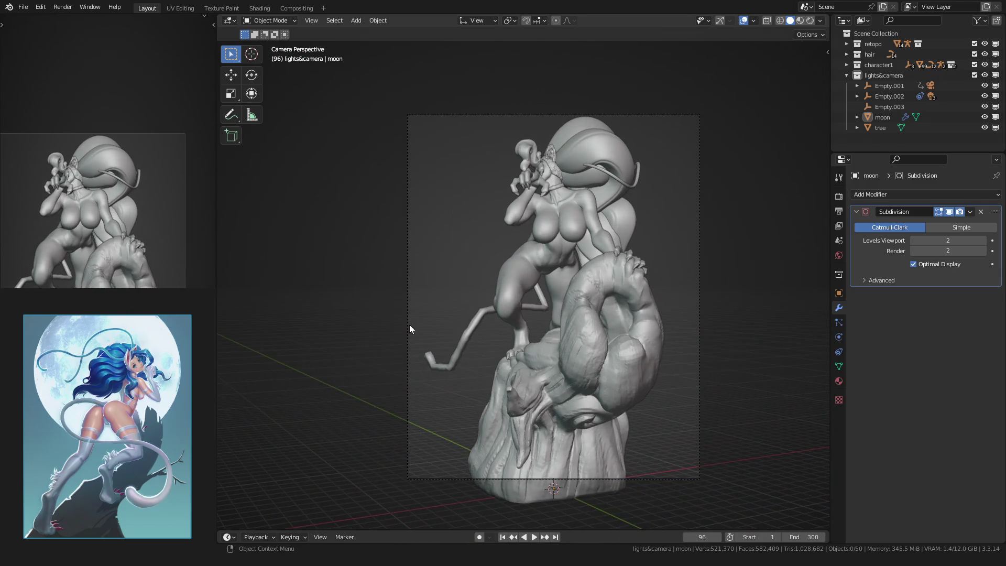
{"action": "left_click_drag", "start_coordinate": [705, 537], "coordinate": [682, 537]}
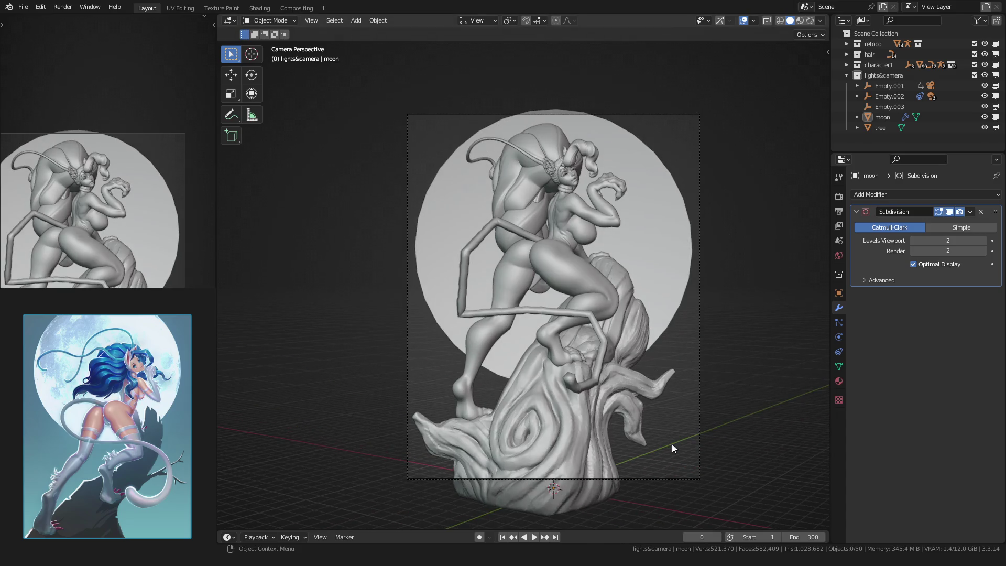
Show Extras in the viewport and select the moon disc together with the camera.
{"action": "mouse_move", "coordinate": [635, 330]}
{"action": "middle_mouse_down"}
{"action": "mouse_move", "coordinate": [497, 248]}
{"action": "mouse_move", "coordinate": [391, 212]}
{"action": "mouse_move", "coordinate": [505, 316]}
{"action": "middle_mouse_up"}
{"action": "scroll", "coordinate": [501, 266], "scroll_direction": "down", "scroll_amount": 5}
{"action": "left_click", "coordinate": [432, 215]}
{"action": "key", "text": "q"}
{"action": "left_click", "coordinate": [418, 227]}
{"action": "scroll", "coordinate": [504, 315], "scroll_direction": "up", "scroll_amount": 3}
{"action": "left_click", "coordinate": [591, 308], "text": "shift"}
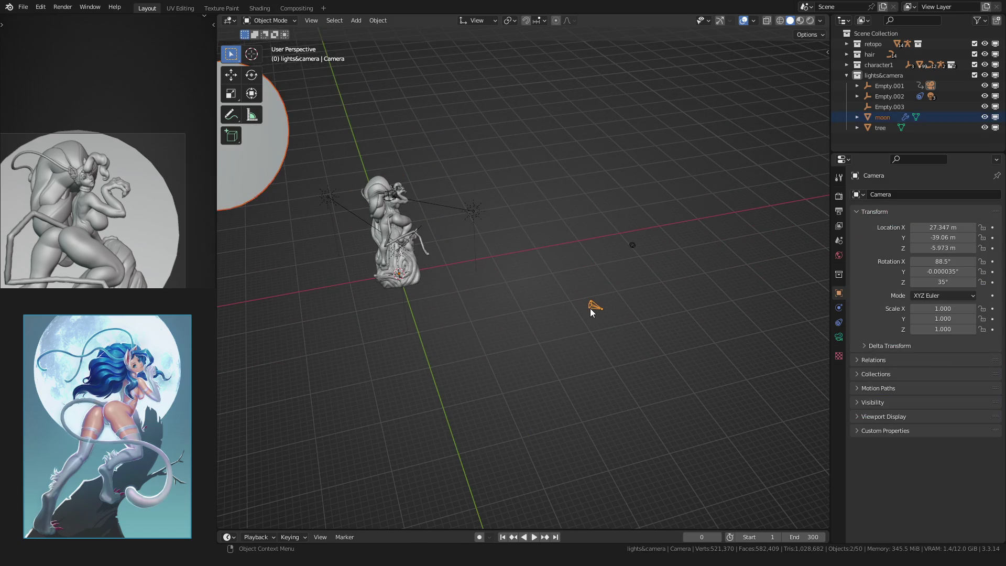
Parent the moon to the camera, verify it follows during playback, and rewind to frame 0.
{"action": "key", "text": "ctrl+p"}
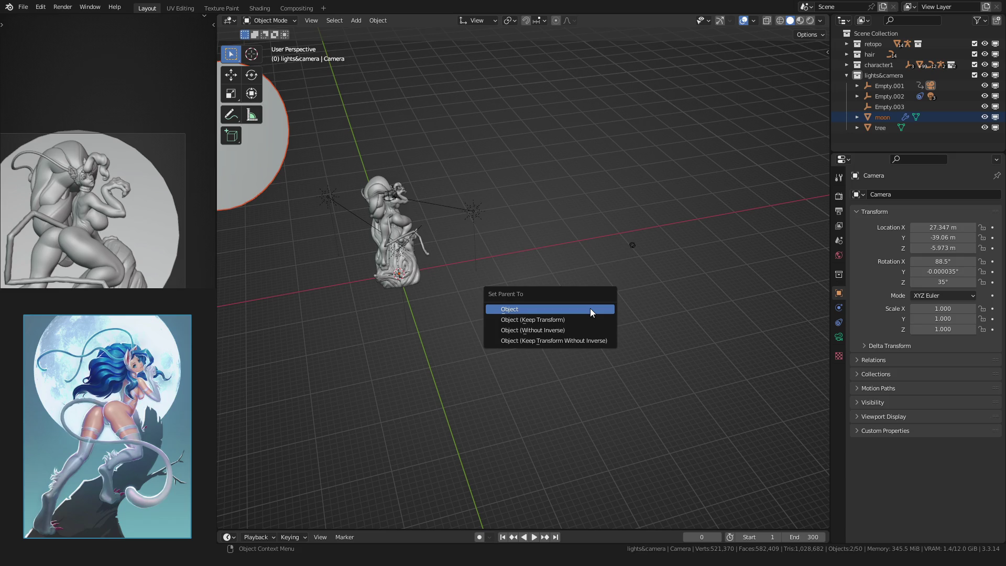
{"action": "left_click", "coordinate": [590, 308]}
{"action": "left_click", "coordinate": [548, 335]}
{"action": "key", "text": "space"}
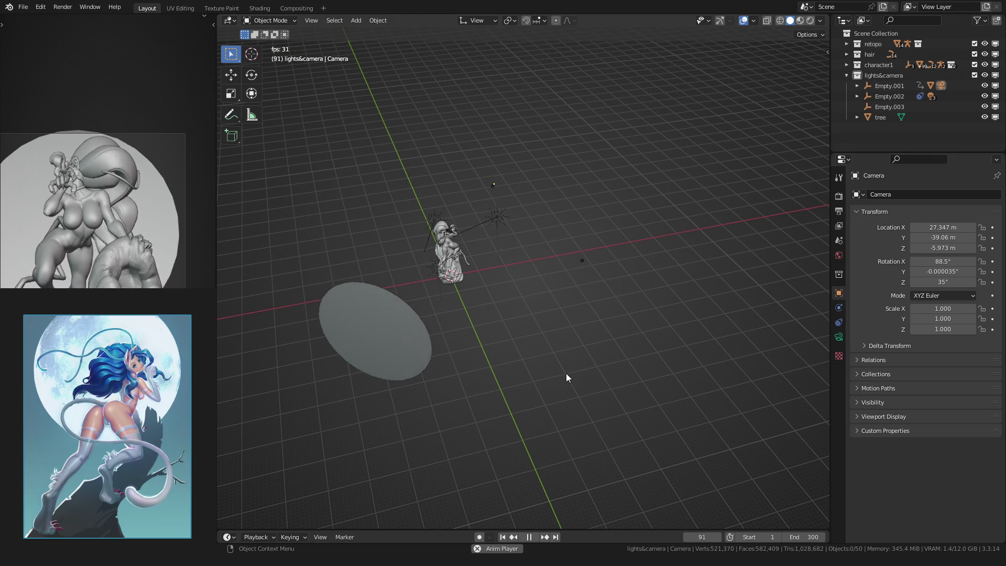
{"action": "key", "text": "space"}
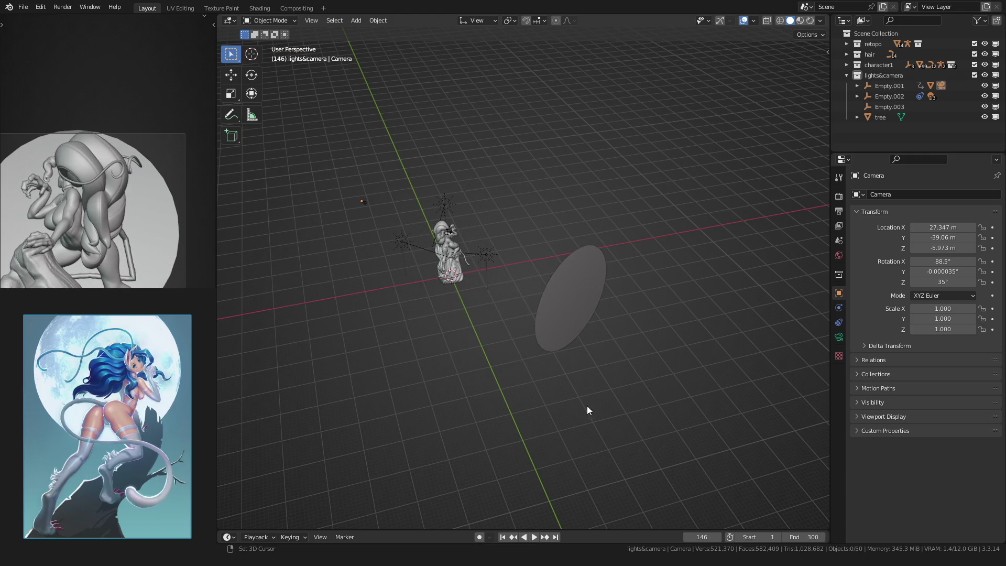
{"action": "left_click_drag", "start_coordinate": [708, 536], "coordinate": [603, 537]}
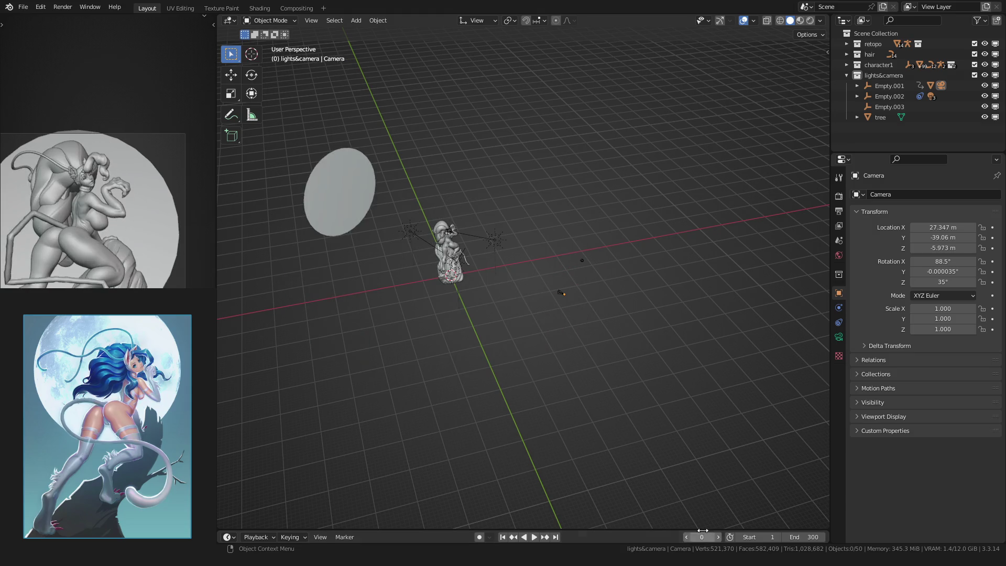
Save 04.blend and centre the view on the statue.
{"action": "middle_click_drag", "start_coordinate": [598, 381], "coordinate": [467, 335]}
{"action": "scroll", "coordinate": [468, 338], "scroll_direction": "up", "scroll_amount": 2}
{"action": "key", "text": "ctrl+s"}
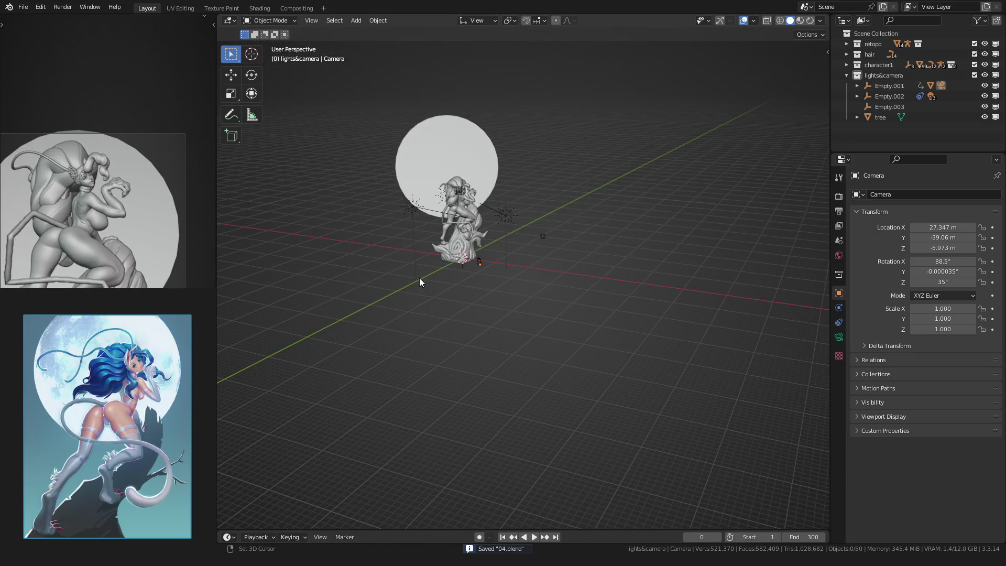
{"action": "middle_click_drag", "start_coordinate": [420, 281], "coordinate": [483, 350], "text": "shift"}
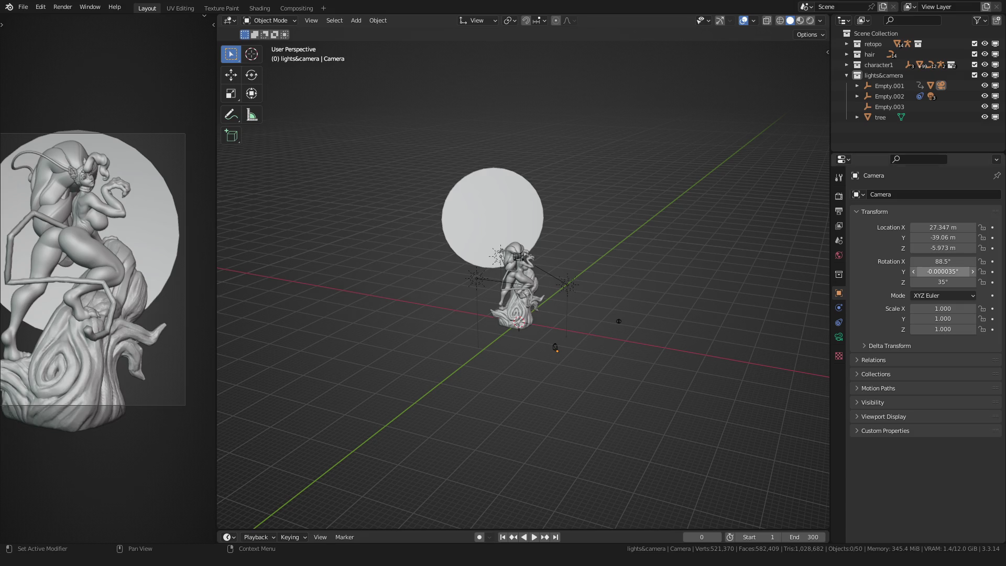
In the Shading workspace, give the moon disc a new material named 'moon'.
{"action": "left_click", "coordinate": [268, 9]}
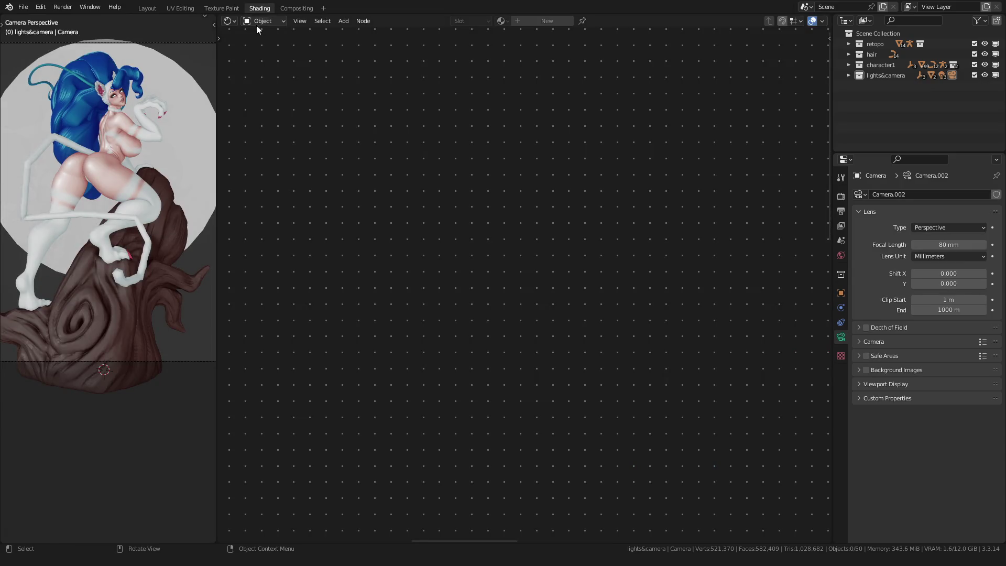
{"action": "left_click", "coordinate": [169, 92]}
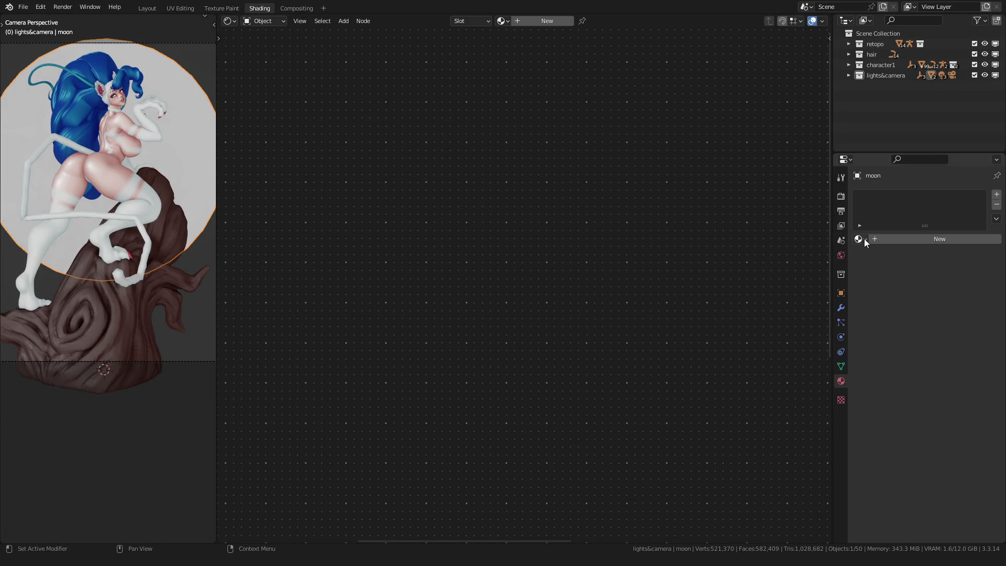
{"action": "left_click", "coordinate": [908, 236]}
{"action": "double_click", "coordinate": [909, 236]}
{"action": "type", "text": "moon"}
{"action": "key", "text": "Return"}
Delete the Principled BSDF node and set the material's Shadow Mode to None.
{"action": "key", "text": "Home"}
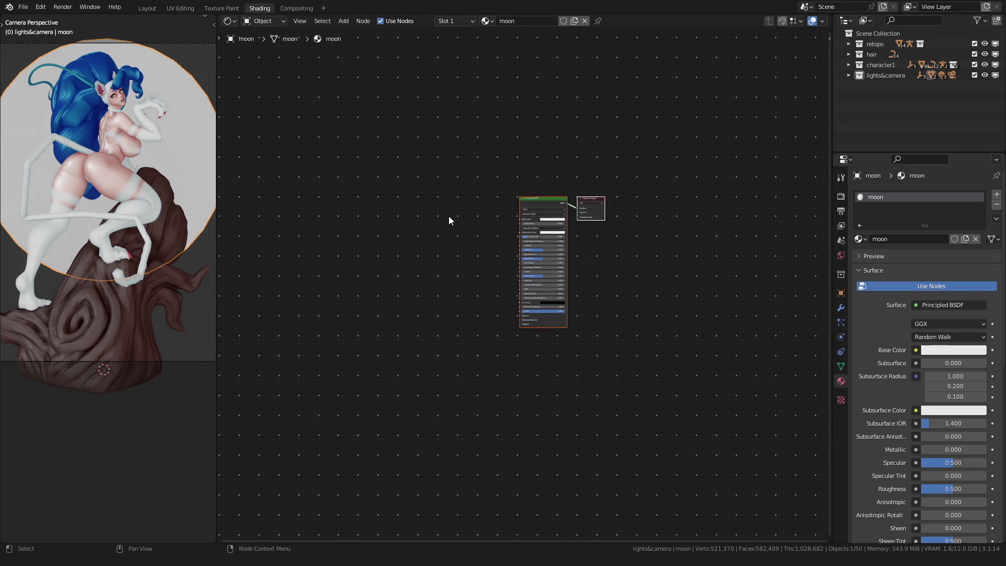
{"action": "scroll", "coordinate": [506, 187], "scroll_direction": "up", "scroll_amount": 1}
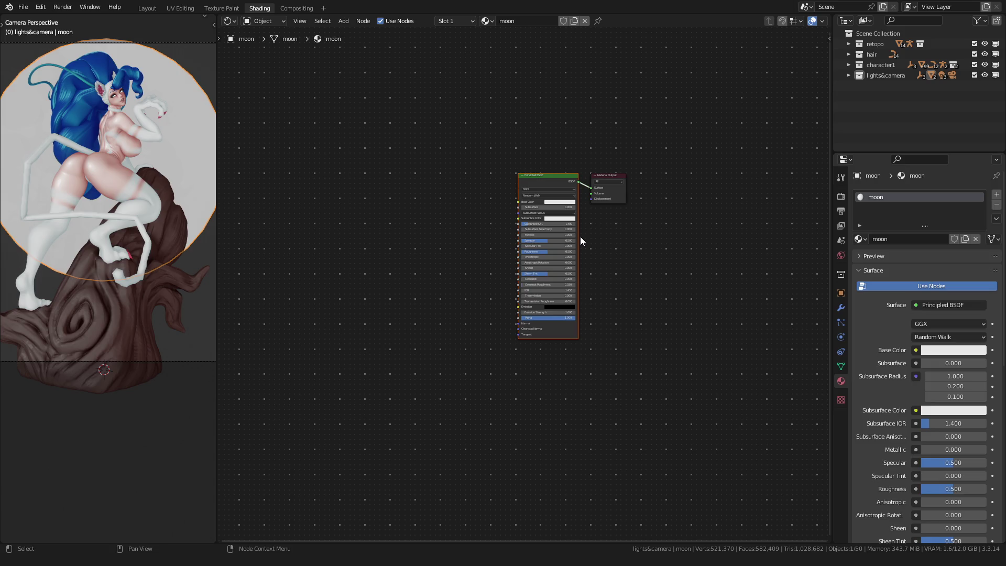
{"action": "key", "text": "x"}
{"action": "left_click", "coordinate": [933, 380]}
{"action": "left_click", "coordinate": [929, 385]}
{"action": "key", "text": "Home"}
{"action": "scroll", "coordinate": [496, 290], "scroll_direction": "up", "scroll_amount": 2}
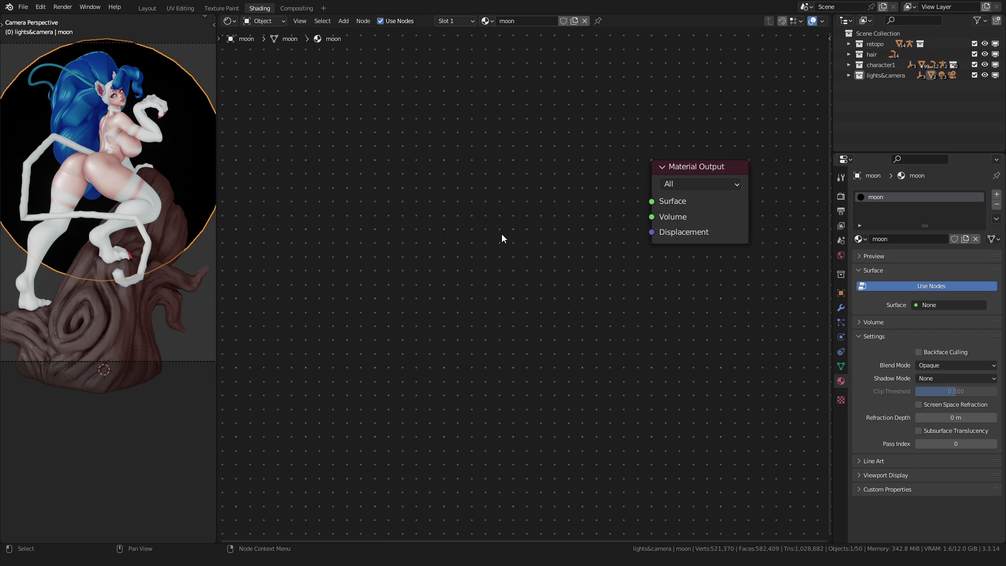
Add an Emission shader node beside the Material Output.
{"action": "key", "text": "shift+a"}
{"action": "left_click", "coordinate": [501, 234]}
{"action": "type", "text": "em"}
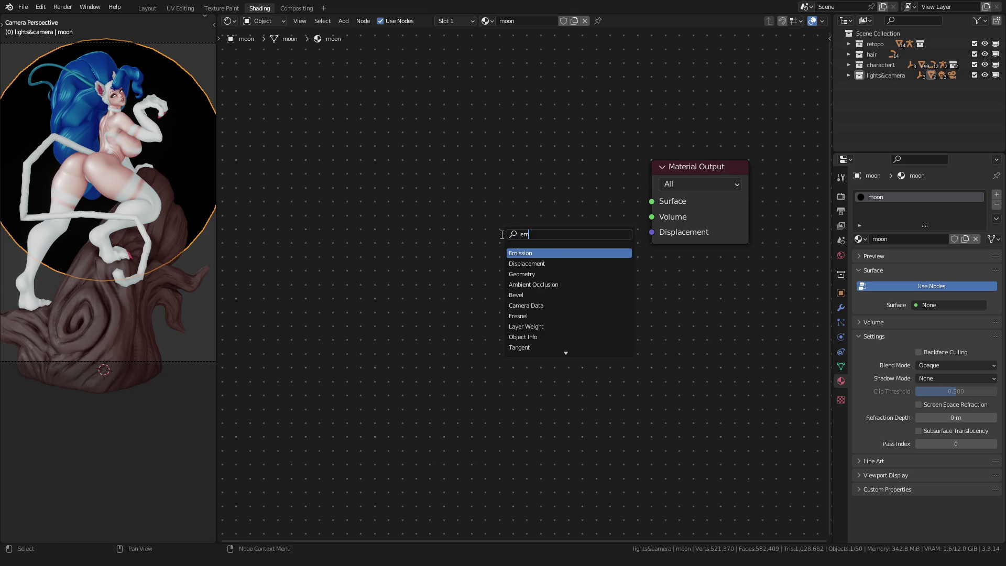
{"action": "key", "text": "Return"}
{"action": "left_click", "coordinate": [495, 216]}
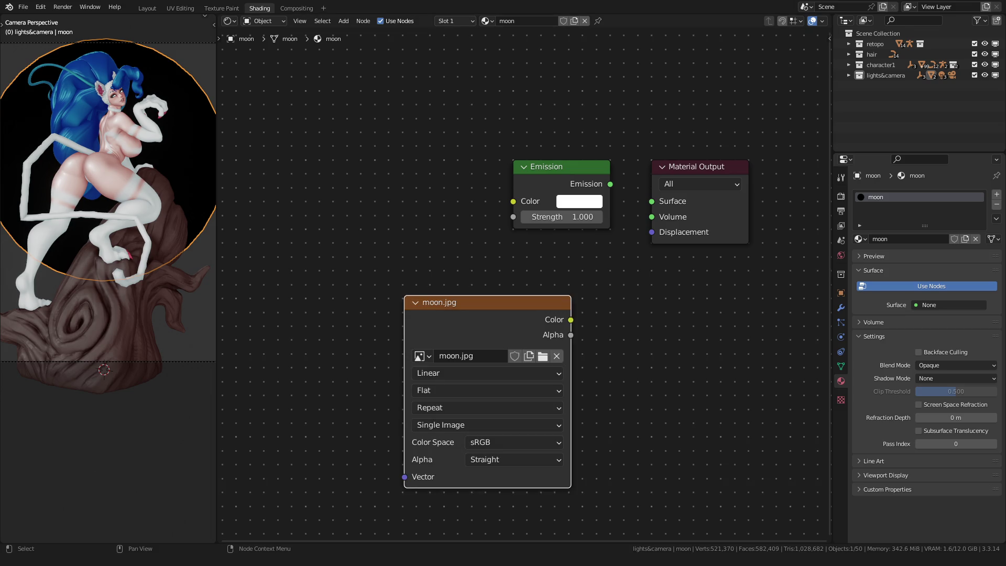
Place the moon.jpg Image Texture and link its Color into Emission Color.
{"action": "mouse_move", "coordinate": [429, 306]}
{"action": "left_mouse_down"}
{"action": "mouse_move", "coordinate": [346, 219]}
{"action": "mouse_move", "coordinate": [367, 195]}
{"action": "left_mouse_up"}
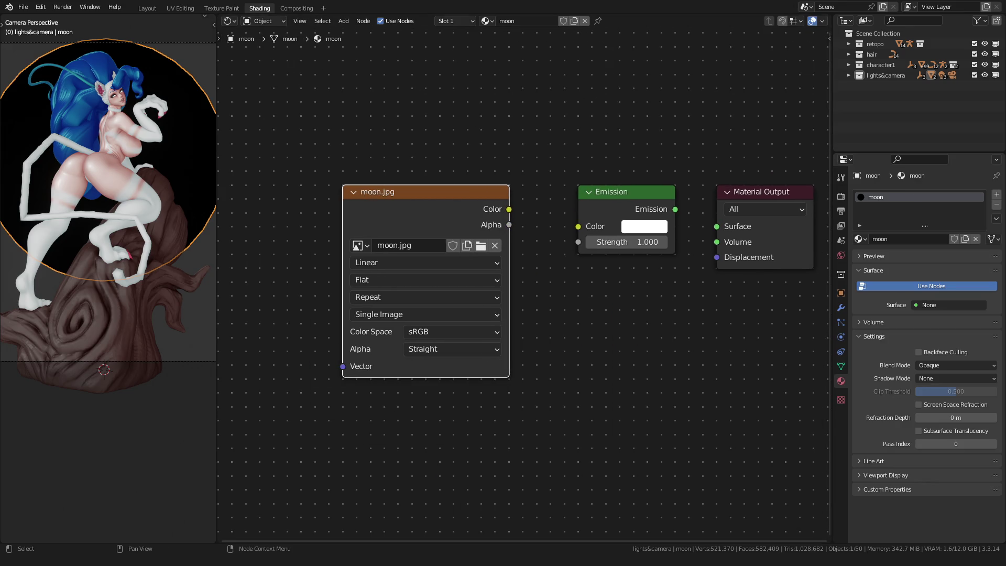
{"action": "mouse_move", "coordinate": [513, 209]}
{"action": "left_mouse_down"}
{"action": "mouse_move", "coordinate": [520, 224]}
{"action": "mouse_move", "coordinate": [578, 227]}
{"action": "left_mouse_up"}
{"action": "left_click_drag", "start_coordinate": [675, 209], "coordinate": [717, 226]}
{"action": "left_click", "coordinate": [71, 407]}
{"action": "mouse_move", "coordinate": [128, 222]}
{"action": "middle_mouse_down"}
{"action": "mouse_move", "coordinate": [133, 277]}
{"action": "mouse_move", "coordinate": [111, 281]}
{"action": "mouse_move", "coordinate": [107, 270]}
{"action": "mouse_move", "coordinate": [130, 290]}
{"action": "middle_mouse_up"}
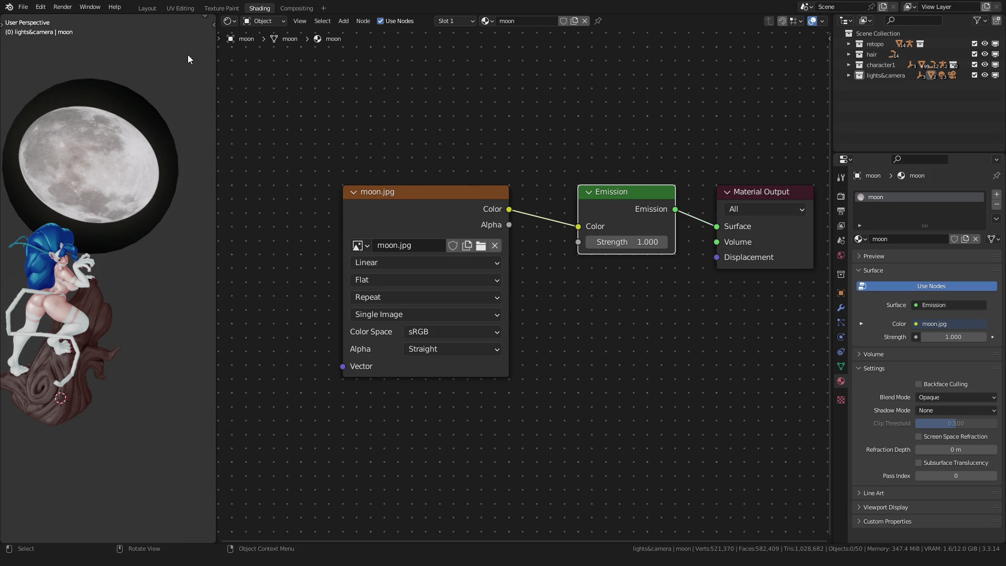
Unwrap the moon disc's UVs, stretch the island to fill the image, and unlink the image.
{"action": "left_click", "coordinate": [176, 8]}
{"action": "scroll", "coordinate": [201, 231], "scroll_direction": "down", "scroll_amount": 5}
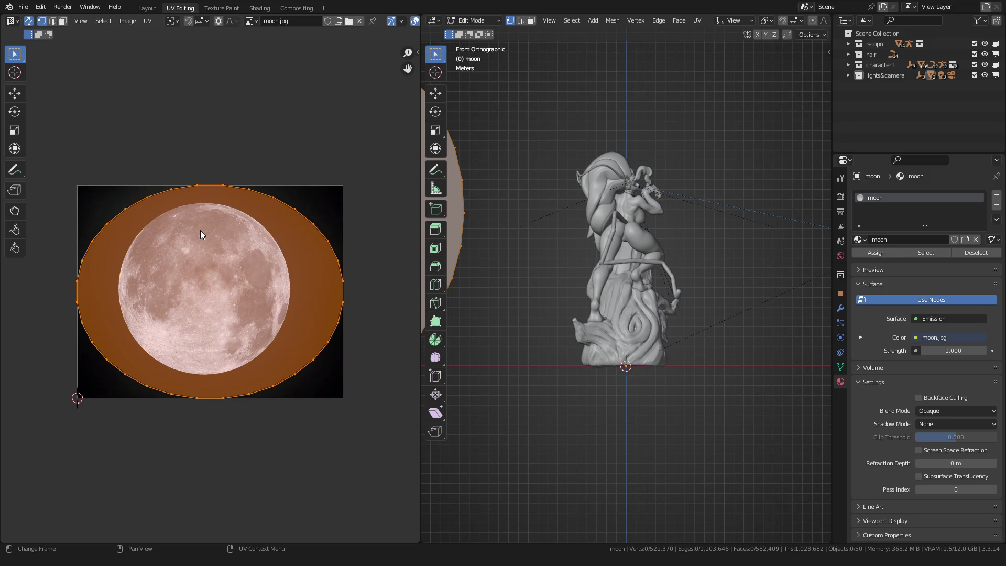
{"action": "left_click", "coordinate": [699, 21]}
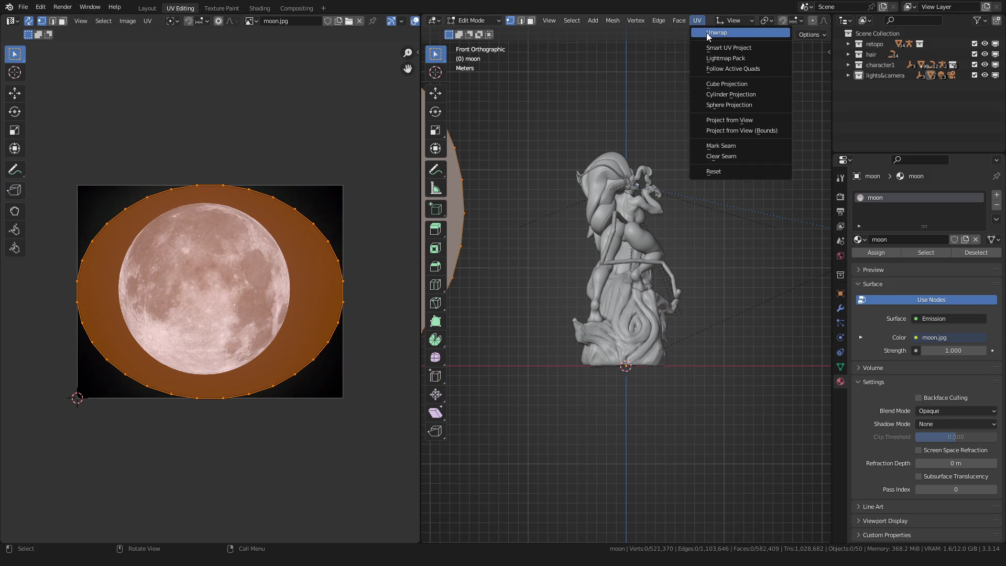
{"action": "left_click", "coordinate": [706, 33]}
{"action": "scroll", "coordinate": [87, 304], "scroll_direction": "up", "scroll_amount": 2}
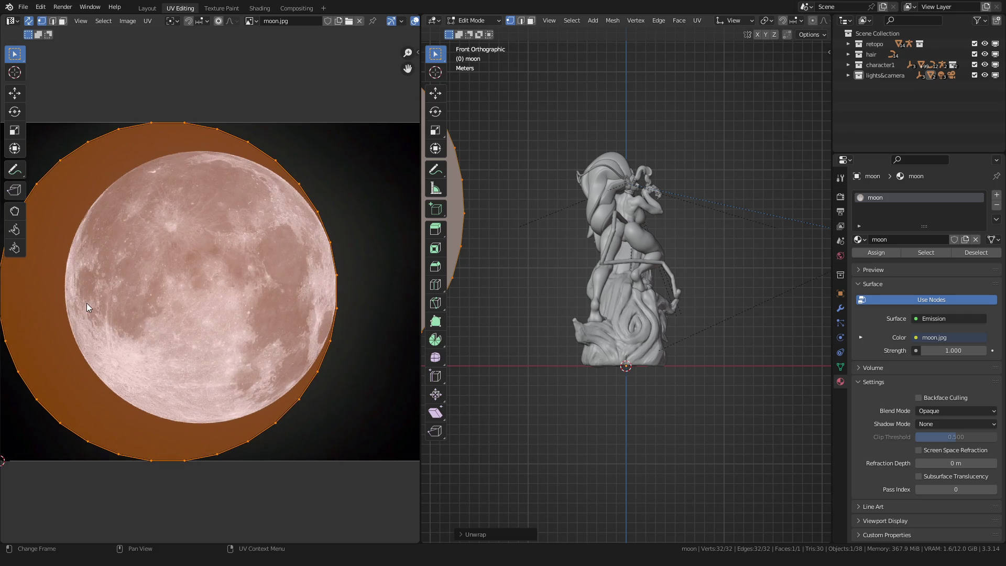
{"action": "scroll", "coordinate": [87, 303], "scroll_direction": "down", "scroll_amount": 1}
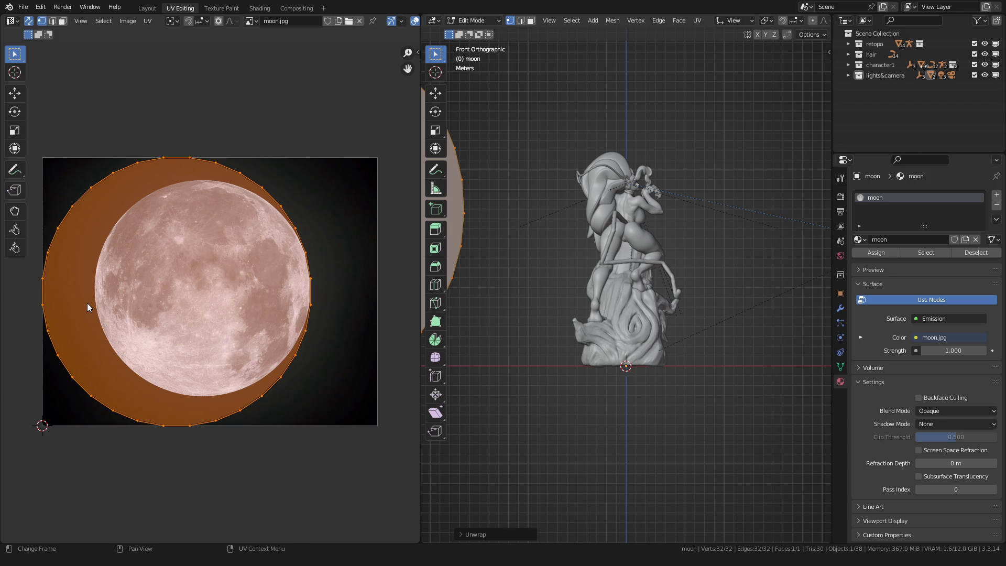
{"action": "key", "text": "ctrl+p"}
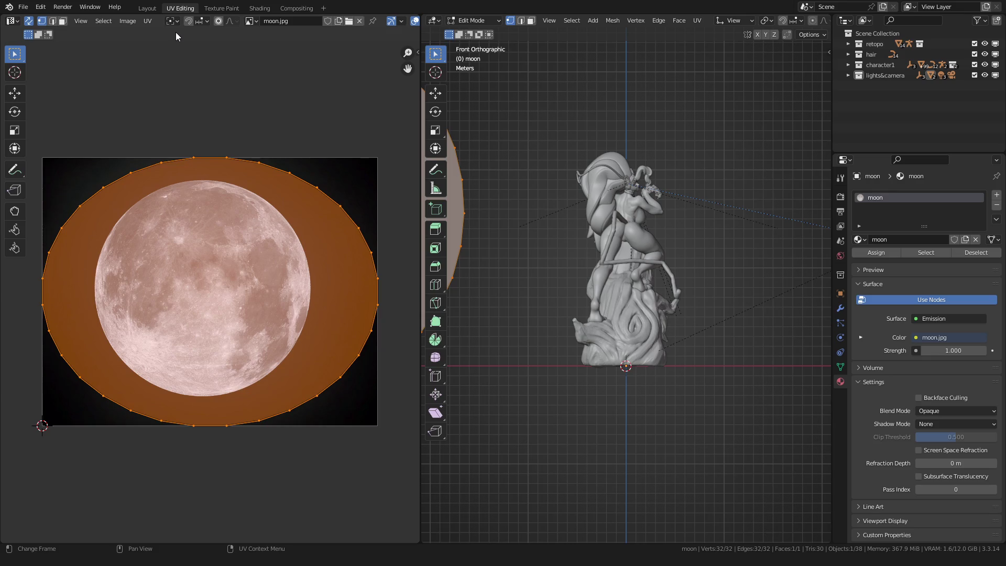
{"action": "left_click", "coordinate": [358, 21]}
Switch the viewport to Material Preview, then select the moon.jpg node in Shading.
{"action": "middle_click_drag", "start_coordinate": [550, 283], "coordinate": [550, 292]}
{"action": "key", "text": "z"}
{"action": "left_click", "coordinate": [550, 353]}
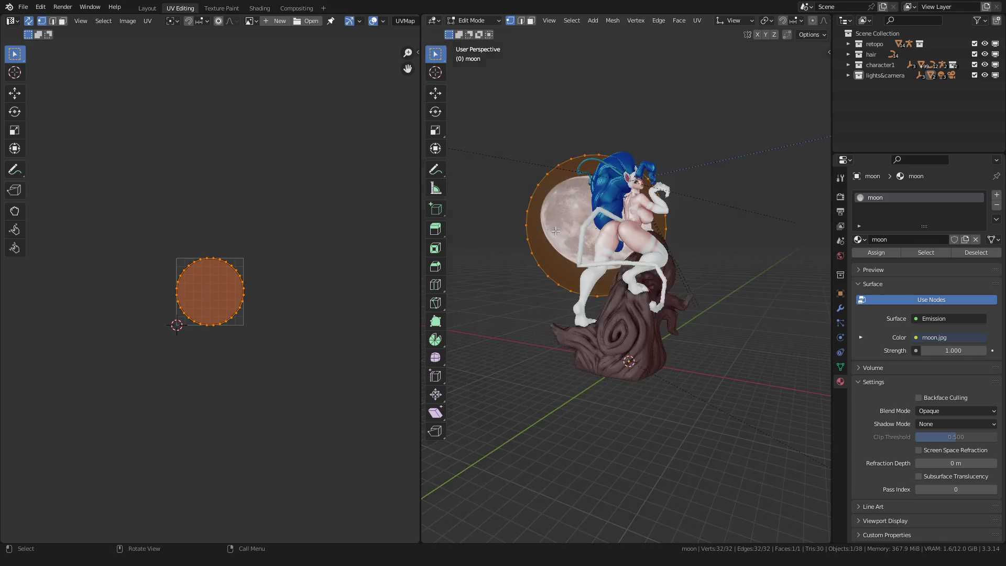
{"action": "scroll", "coordinate": [103, 360], "scroll_direction": "up", "scroll_amount": 5}
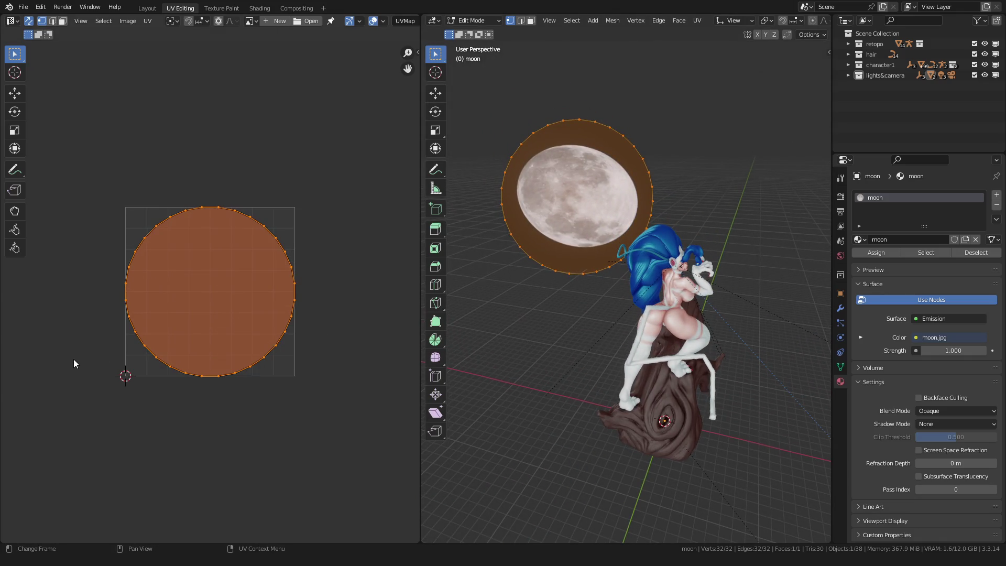
{"action": "key", "text": "s"}
{"action": "right_click", "coordinate": [101, 347]}
{"action": "left_click", "coordinate": [259, 8]}
{"action": "left_click", "coordinate": [389, 237]}
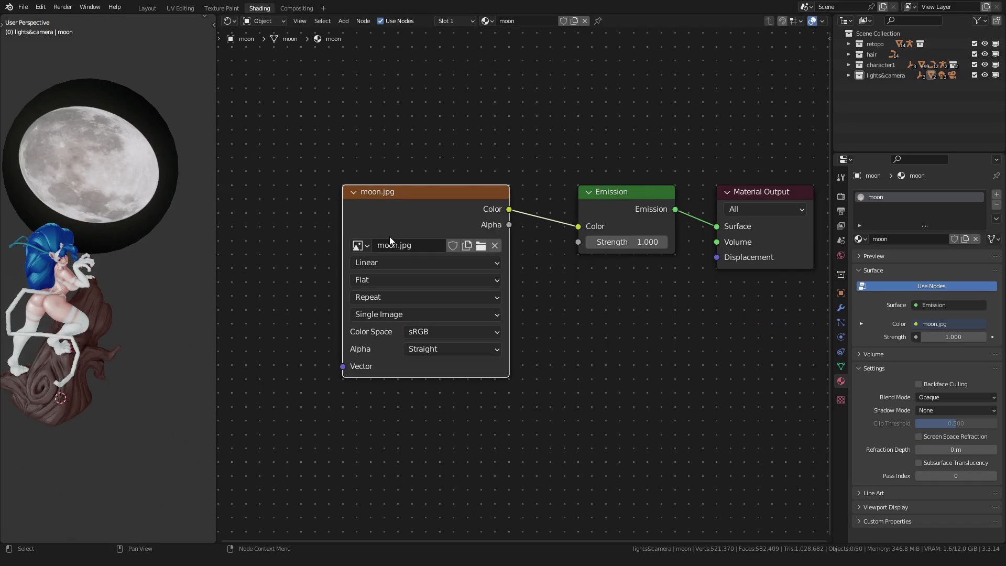
Add Texture Coordinate and Mapping nodes to the moon.jpg texture and arrange them neatly.
{"action": "key", "text": "ctrl+t"}
{"action": "left_click_drag", "start_coordinate": [487, 223], "coordinate": [474, 195]}
{"action": "left_click_drag", "start_coordinate": [335, 207], "coordinate": [308, 180]}
{"action": "left_click", "coordinate": [347, 116]}
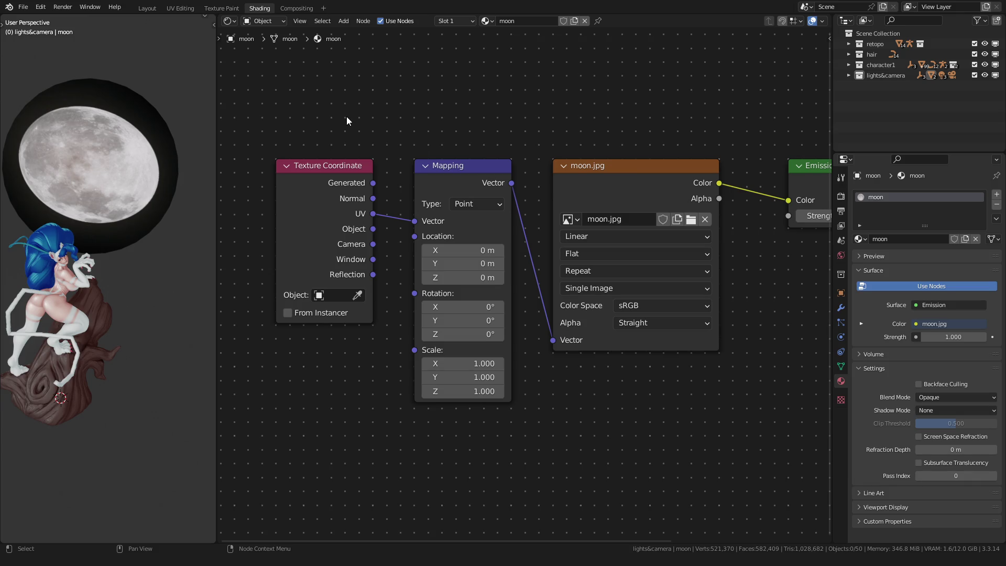
Return to the UV Editing workspace with the moon mesh deselected.
{"action": "right_click", "coordinate": [347, 116]}
{"action": "scroll", "coordinate": [394, 103], "scroll_direction": "down", "scroll_amount": 1}
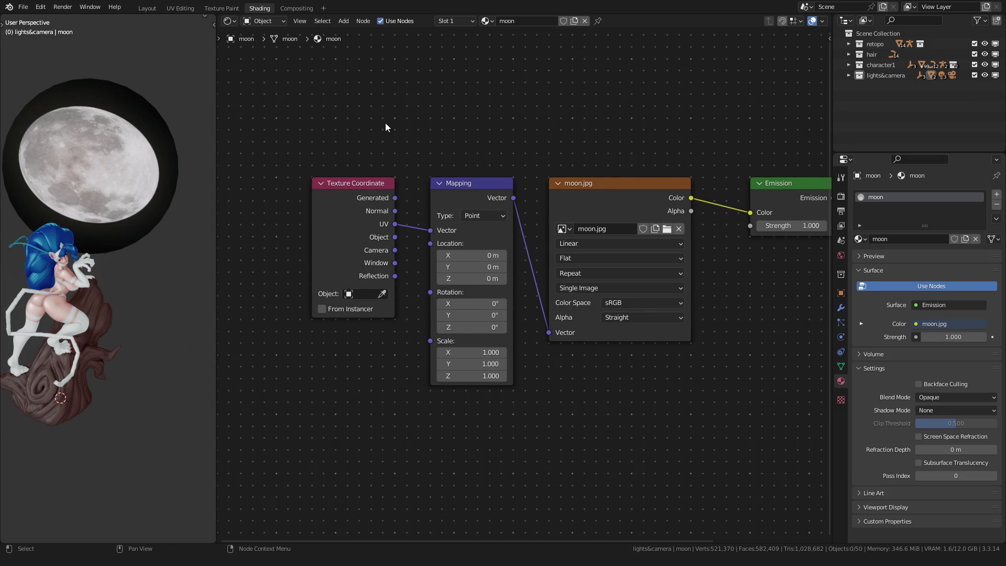
{"action": "left_click", "coordinate": [183, 8]}
{"action": "key", "text": "alt+a"}
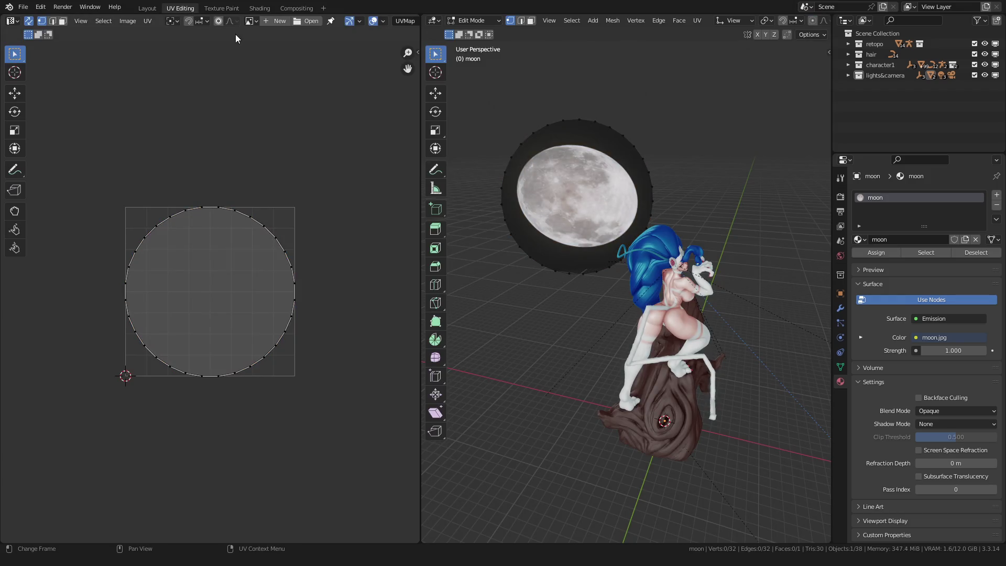
Show moon.jpg behind the UVs, frame it, and select the whole moon mesh.
{"action": "left_click", "coordinate": [251, 21]}
{"action": "left_click", "coordinate": [268, 43]}
{"action": "key", "text": "Home"}
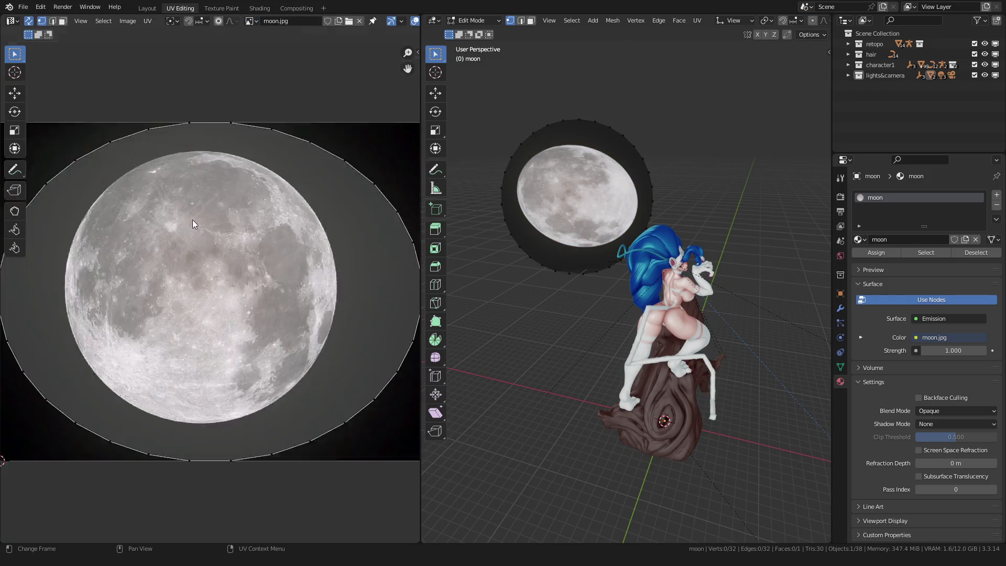
{"action": "scroll", "coordinate": [131, 241], "scroll_direction": "up", "scroll_amount": 2}
{"action": "key", "text": "a"}
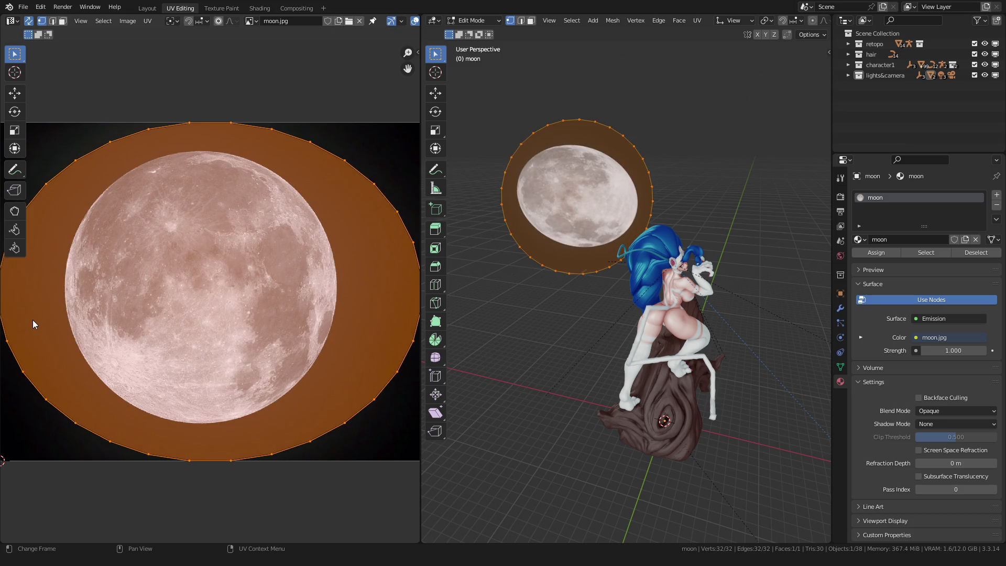
{"action": "scroll", "coordinate": [46, 309], "scroll_direction": "down", "scroll_amount": 1}
Snap the 2D cursor to the selection's centre and re-unwrap the moon disc's UVs.
{"action": "key", "text": "s"}
{"action": "key", "text": "Escape"}
{"action": "key", "text": "shift+s"}
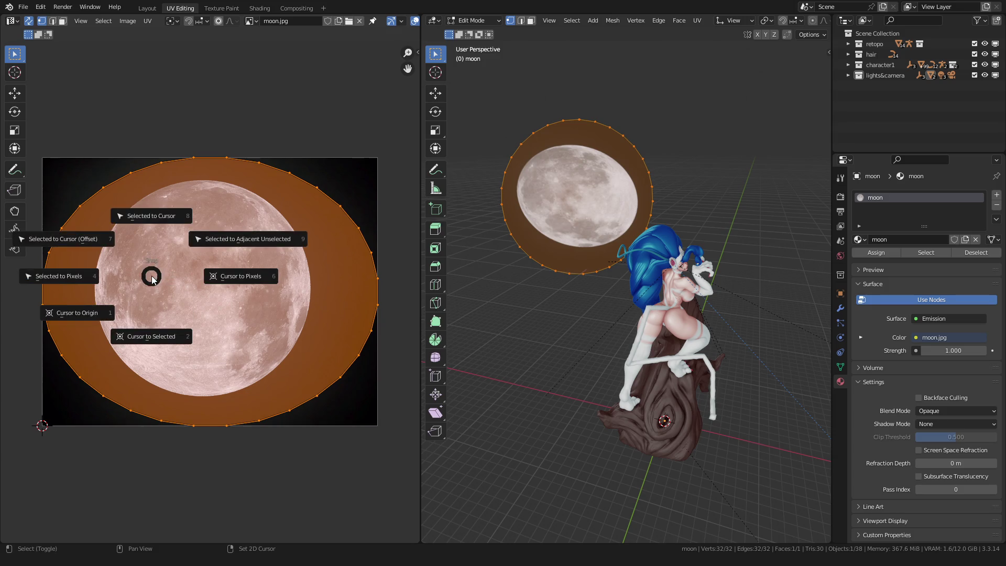
{"action": "left_click", "coordinate": [150, 341]}
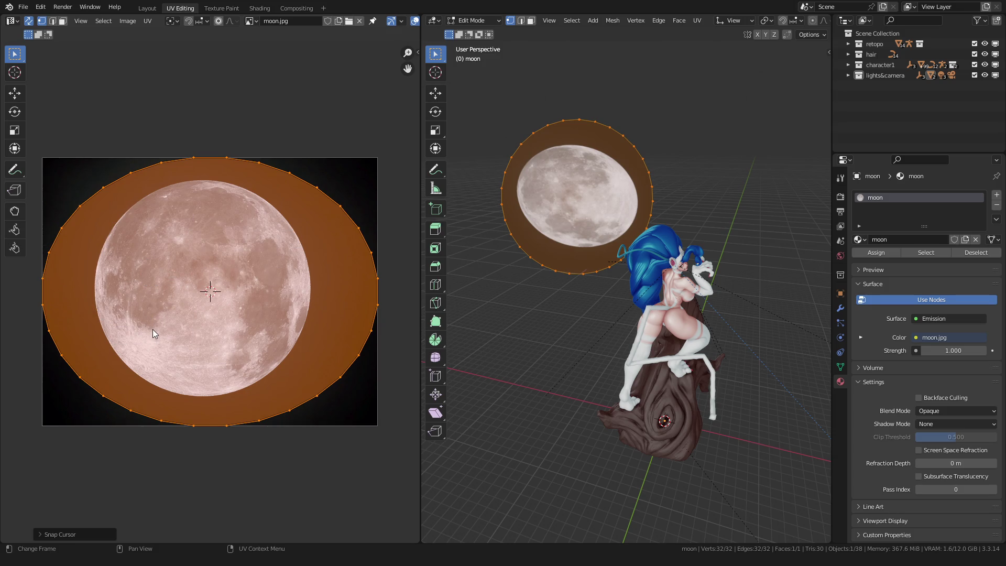
{"action": "left_click", "coordinate": [697, 21]}
{"action": "left_click", "coordinate": [704, 30]}
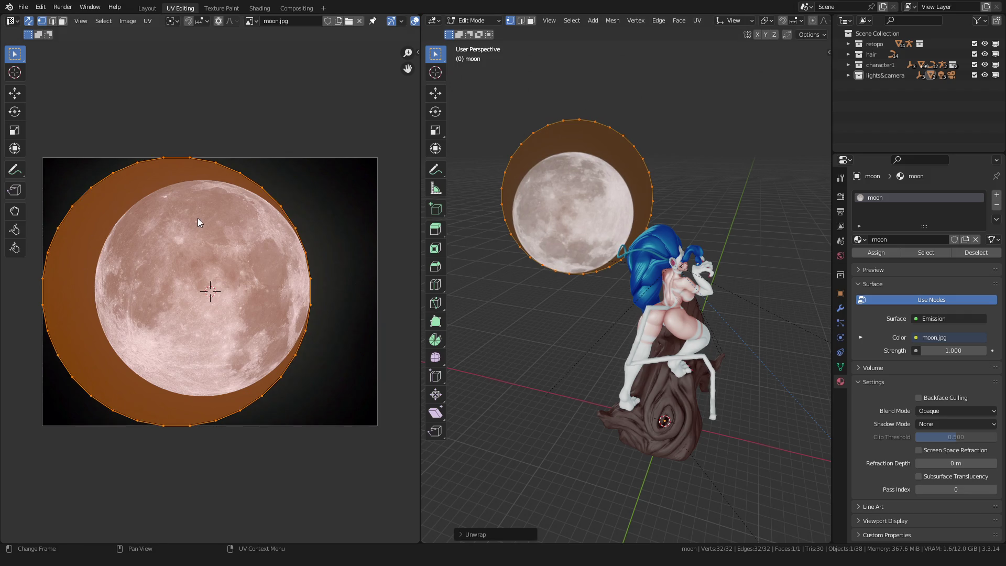
Fit the UV island to the image, narrow it horizontally, shrink it, and centre it over the moon.
{"action": "key", "text": "ctrl+p"}
{"action": "key", "text": "s"}
{"action": "key", "text": "x"}
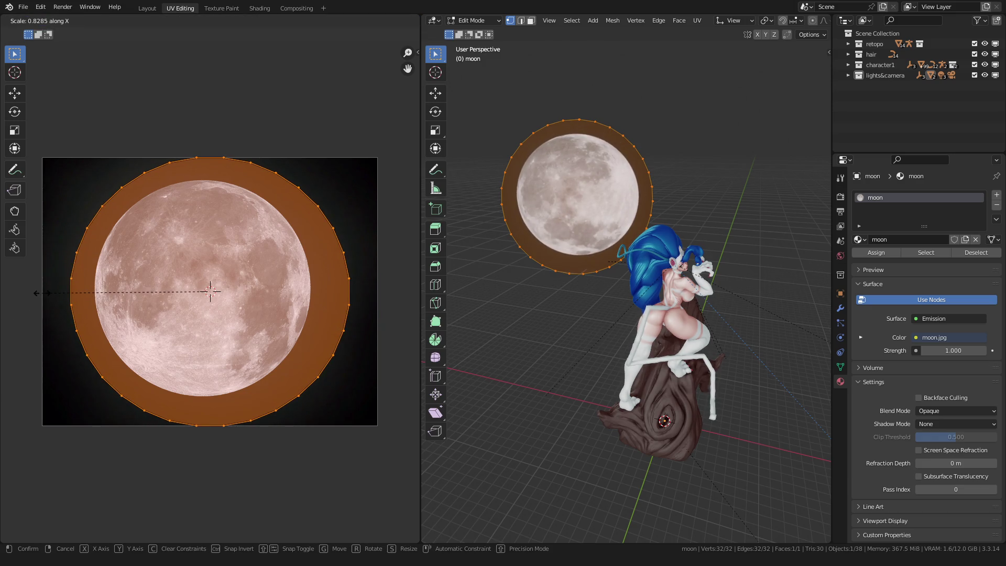
{"action": "left_click", "coordinate": [36, 293]}
{"action": "key", "text": "s"}
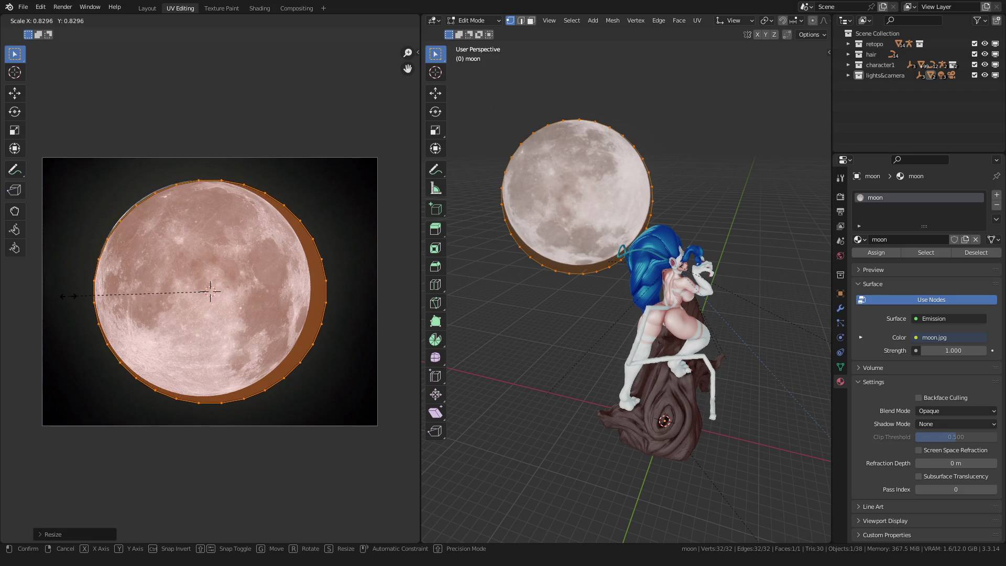
{"action": "left_click", "coordinate": [71, 295]}
{"action": "scroll", "coordinate": [113, 282], "scroll_direction": "down", "scroll_amount": 2}
{"action": "scroll", "coordinate": [112, 282], "scroll_direction": "up", "scroll_amount": 4}
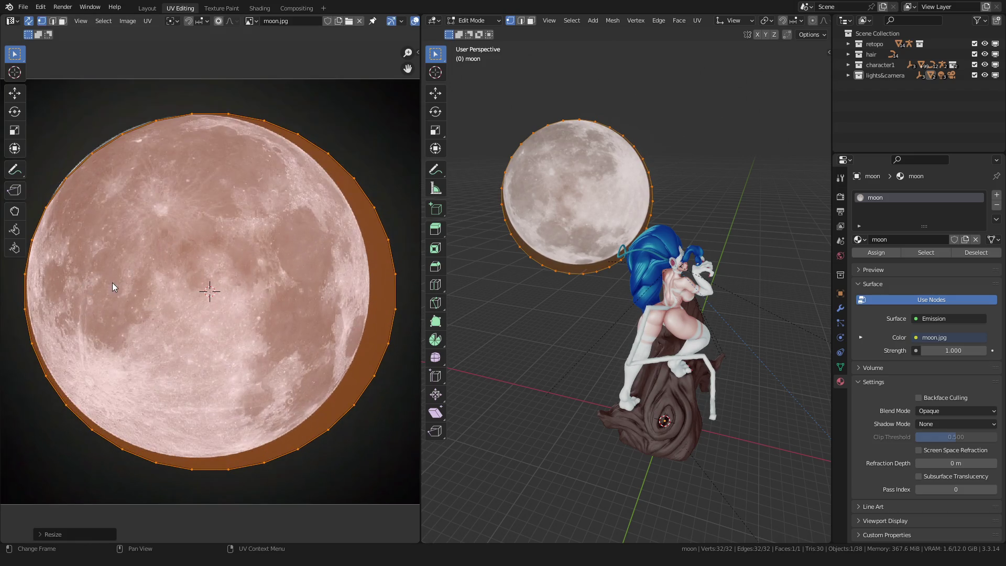
{"action": "scroll", "coordinate": [135, 285], "scroll_direction": "down", "scroll_amount": 1}
{"action": "scroll", "coordinate": [135, 284], "scroll_direction": "up", "scroll_amount": 1}
{"action": "key", "text": "g"}
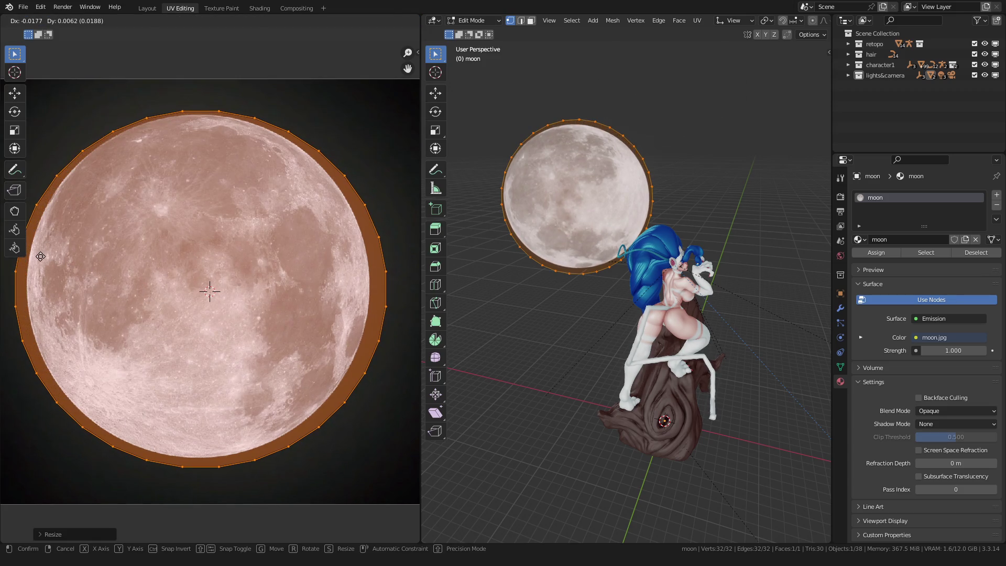
{"action": "left_click", "coordinate": [120, 283]}
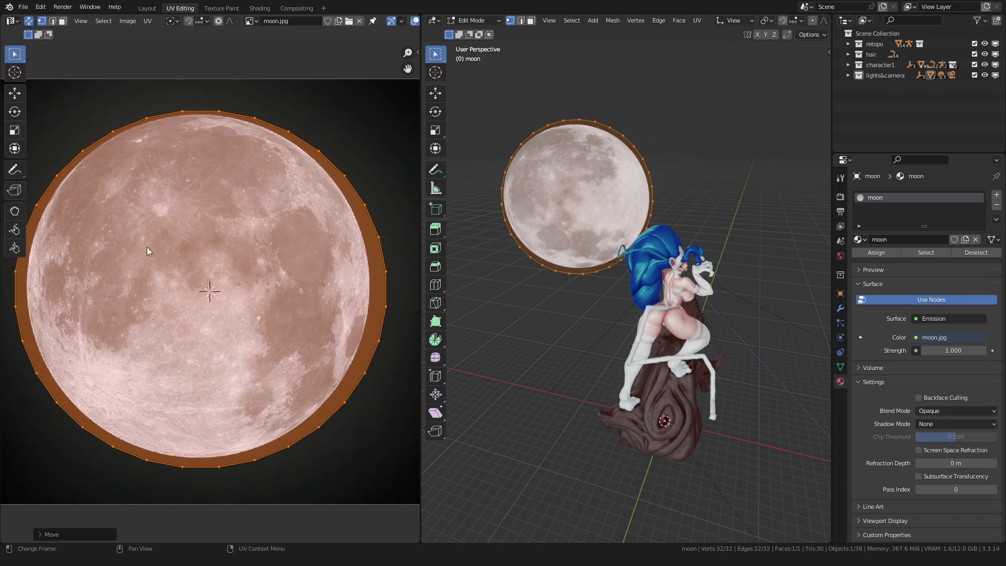
Unwrap the disc again, then move and shrink the UV ring onto the moon.
{"action": "left_click", "coordinate": [699, 21]}
{"action": "left_click", "coordinate": [708, 33]}
{"action": "key", "text": "g"}
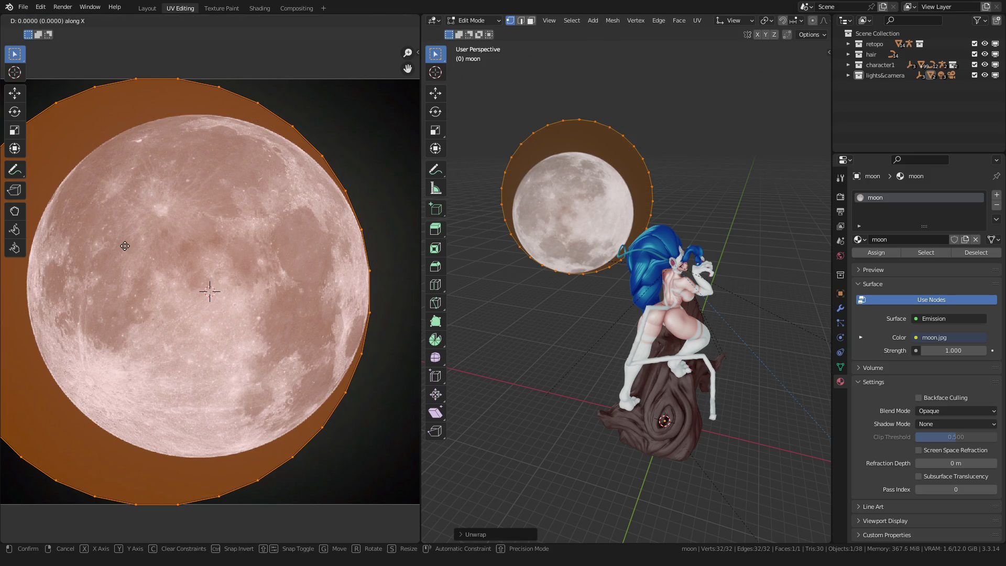
{"action": "left_click", "coordinate": [118, 269]}
{"action": "key", "text": "s"}
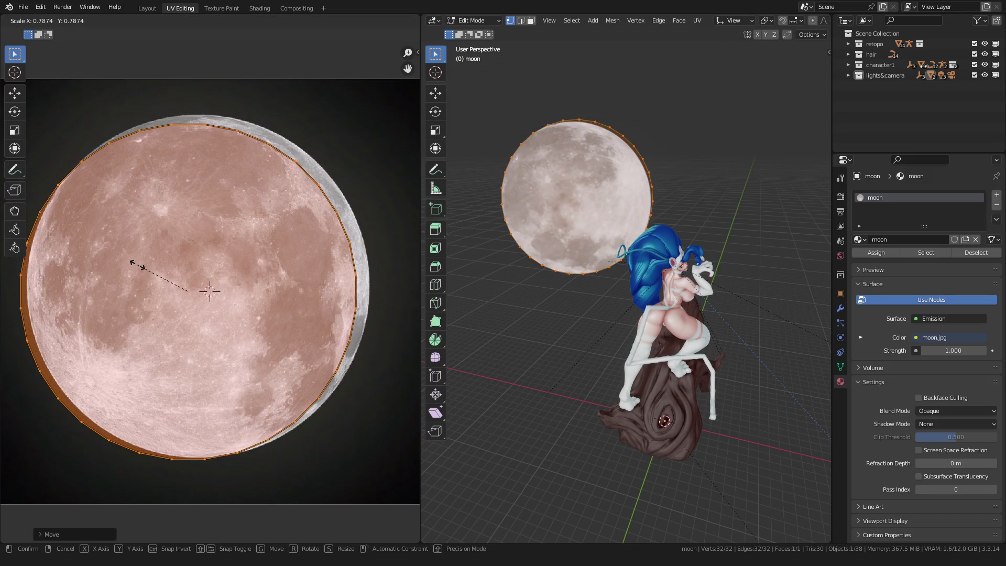
{"action": "left_click", "coordinate": [137, 265]}
{"action": "key", "text": "s"}
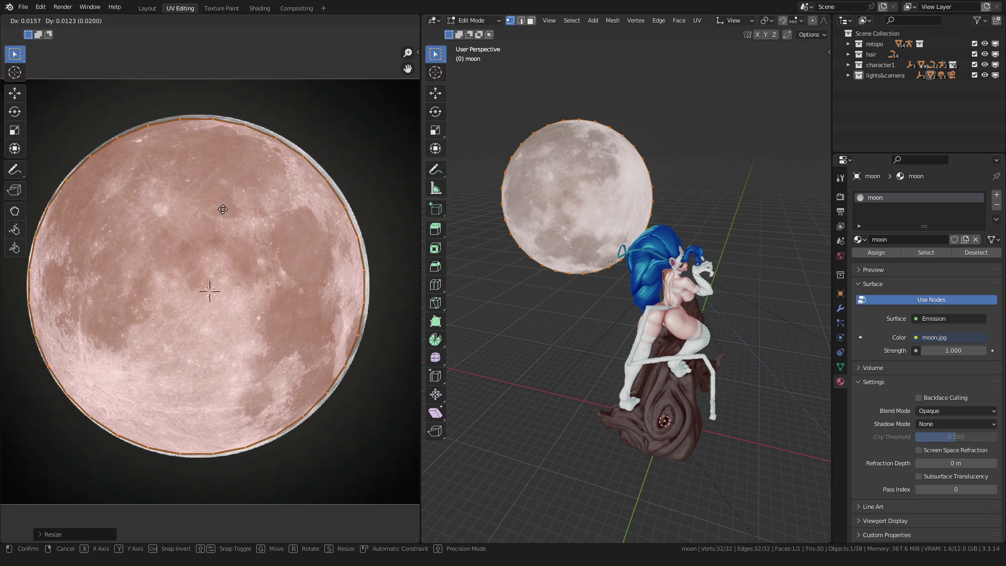
{"action": "key", "text": "g"}
{"action": "left_click", "coordinate": [226, 212]}
Enlarge the UV ring slightly and reposition it over the moon photo.
{"action": "key", "text": "s"}
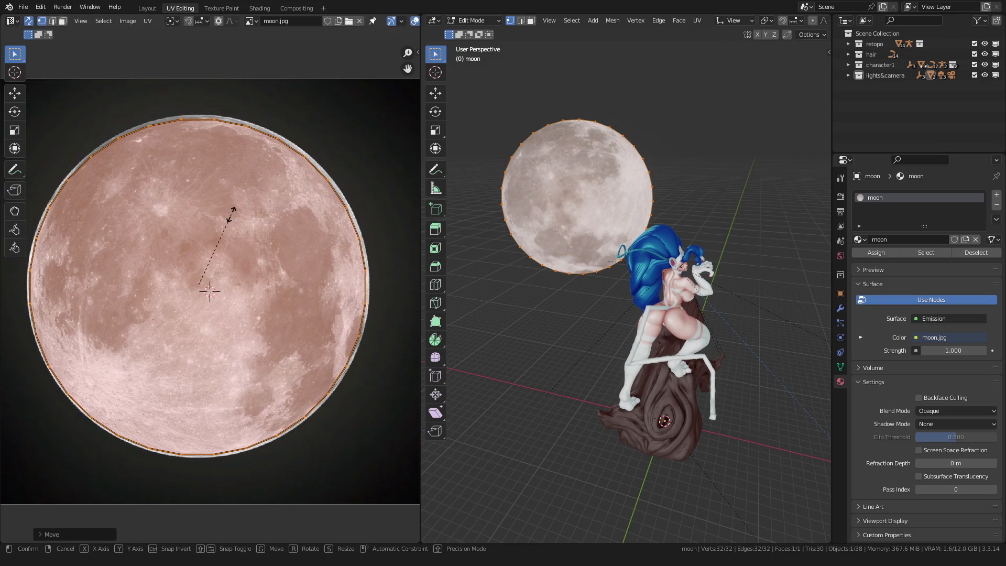
{"action": "key", "text": "Escape"}
{"action": "key", "text": "s"}
{"action": "key", "text": "Escape"}
{"action": "middle_click_drag", "start_coordinate": [189, 207], "coordinate": [232, 185]}
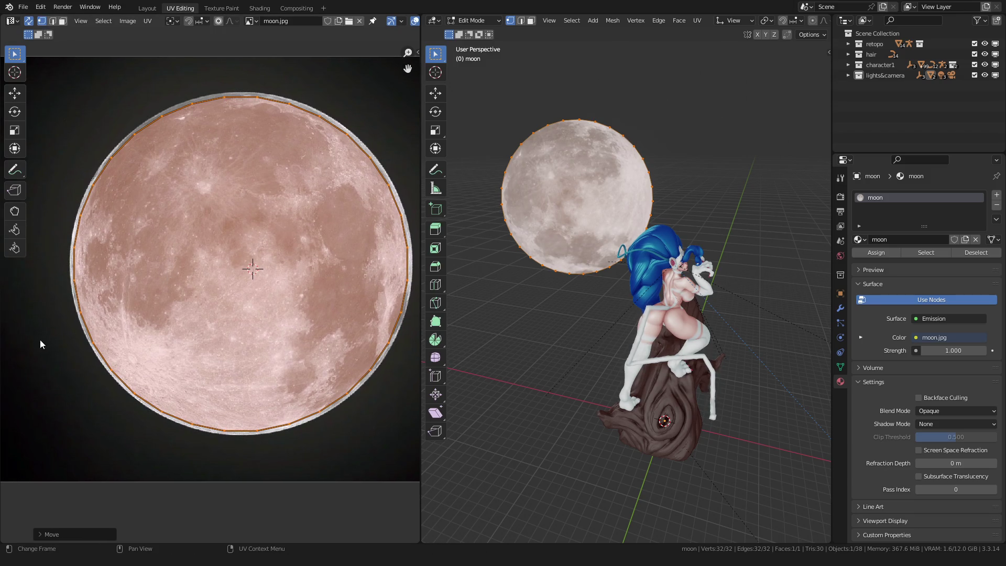
{"action": "key", "text": "s"}
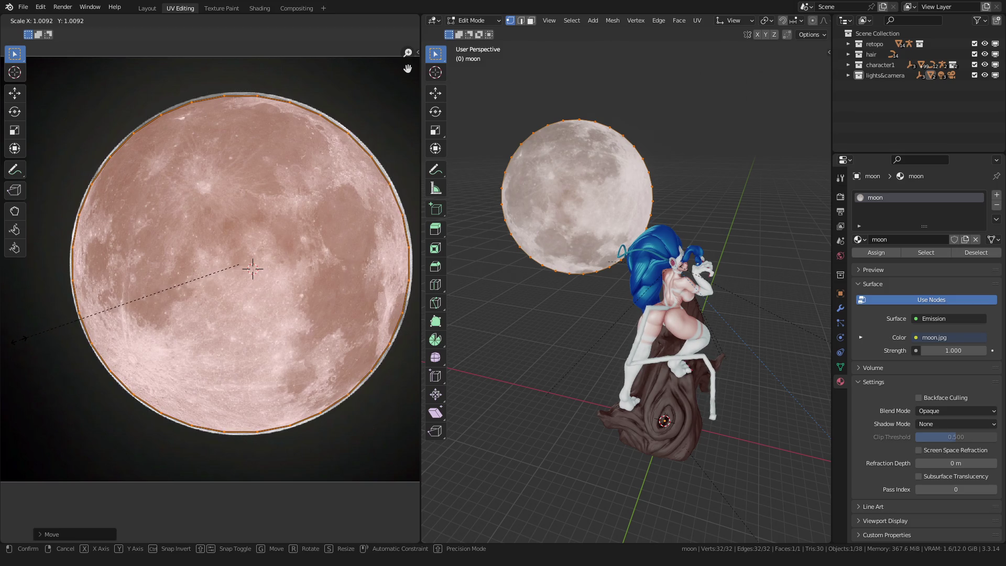
{"action": "left_click", "coordinate": [45, 331]}
{"action": "key", "text": "g"}
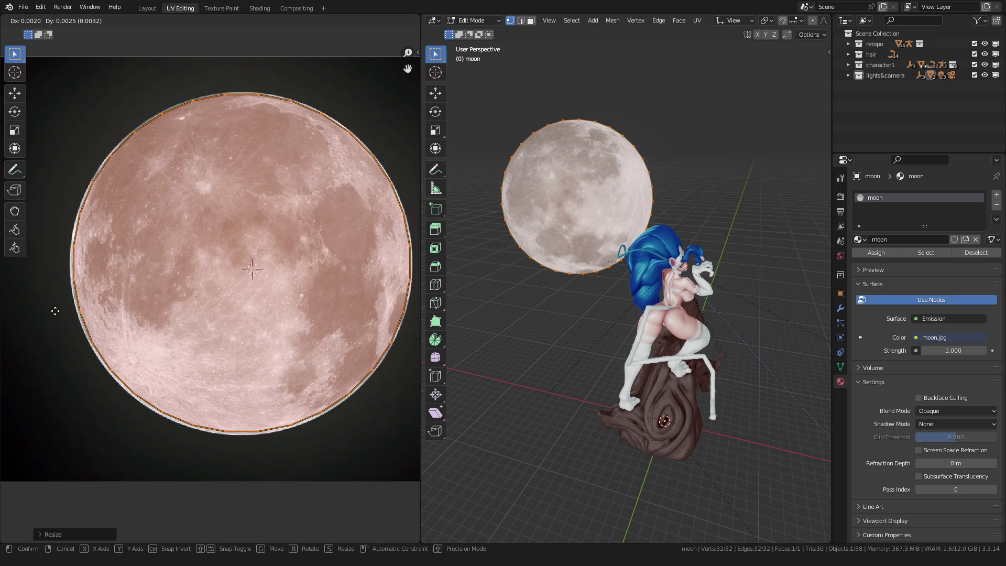
{"action": "left_click", "coordinate": [55, 312]}
Recentre the moon image in the UV view and re-enter Edit Mode on the disc.
{"action": "scroll", "coordinate": [86, 315], "scroll_direction": "down", "scroll_amount": 3}
{"action": "scroll", "coordinate": [122, 304], "scroll_direction": "up", "scroll_amount": 3}
{"action": "key", "text": "Home"}
{"action": "key", "text": "g"}
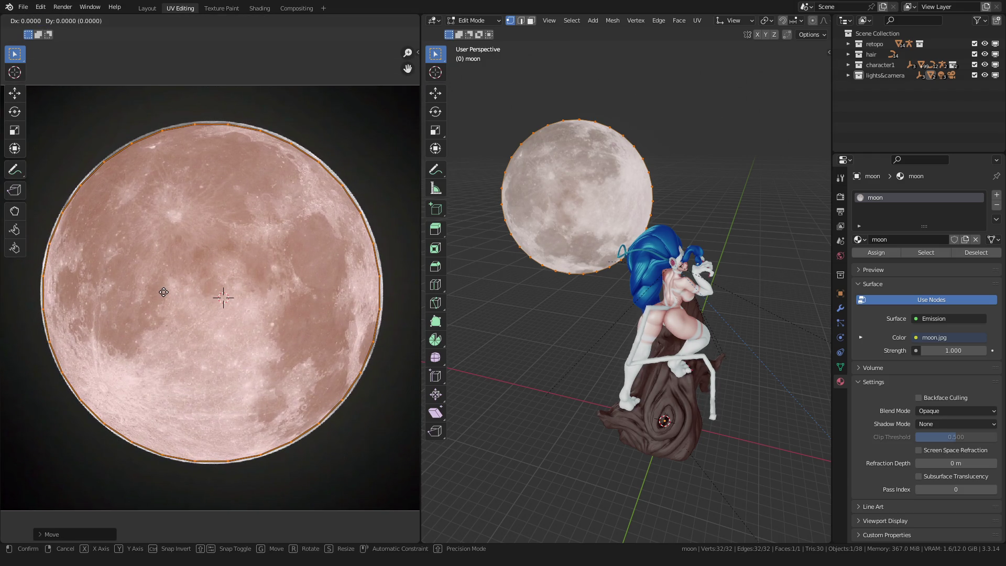
{"action": "right_click", "coordinate": [169, 294]}
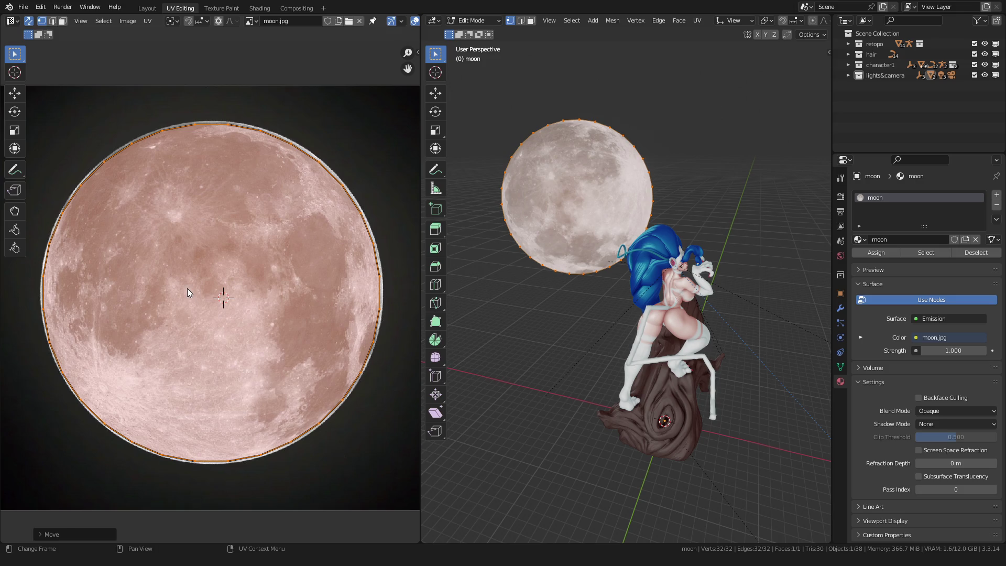
{"action": "key", "text": "Tab"}
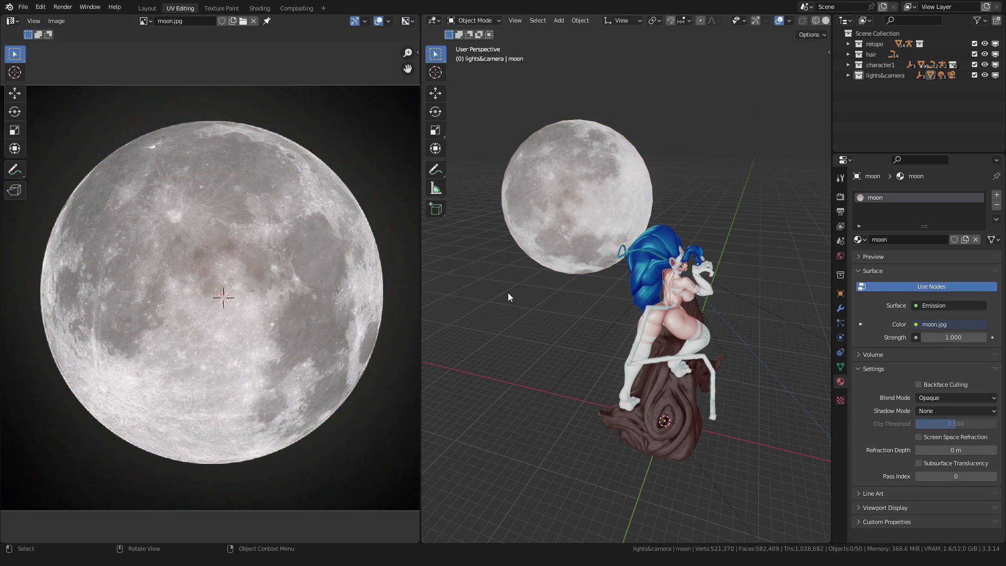
{"action": "key", "text": "Tab"}
Rotate the disc's UV ring to reorient the lunar photo across the disc.
{"action": "key", "text": "r"}
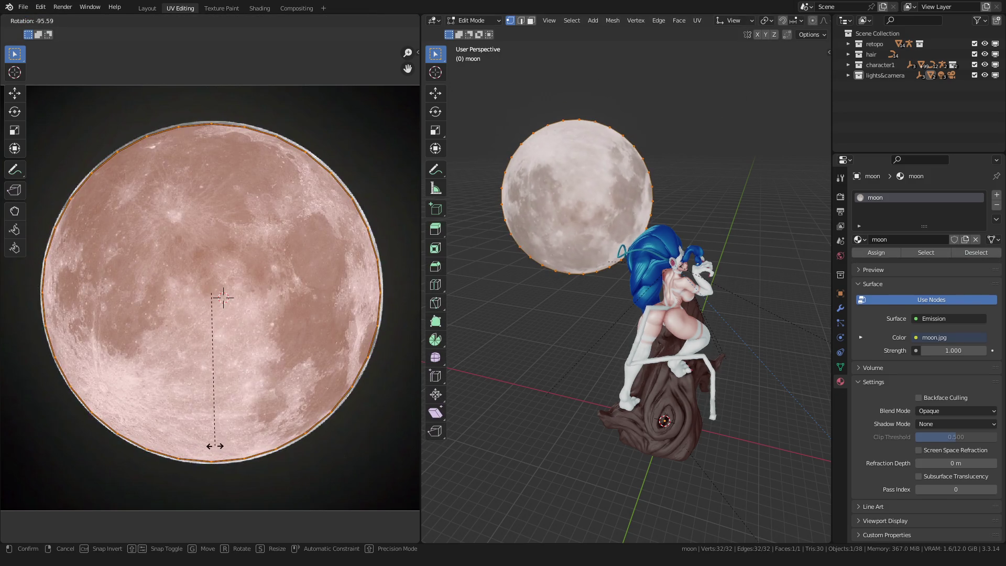
{"action": "left_click", "coordinate": [213, 446]}
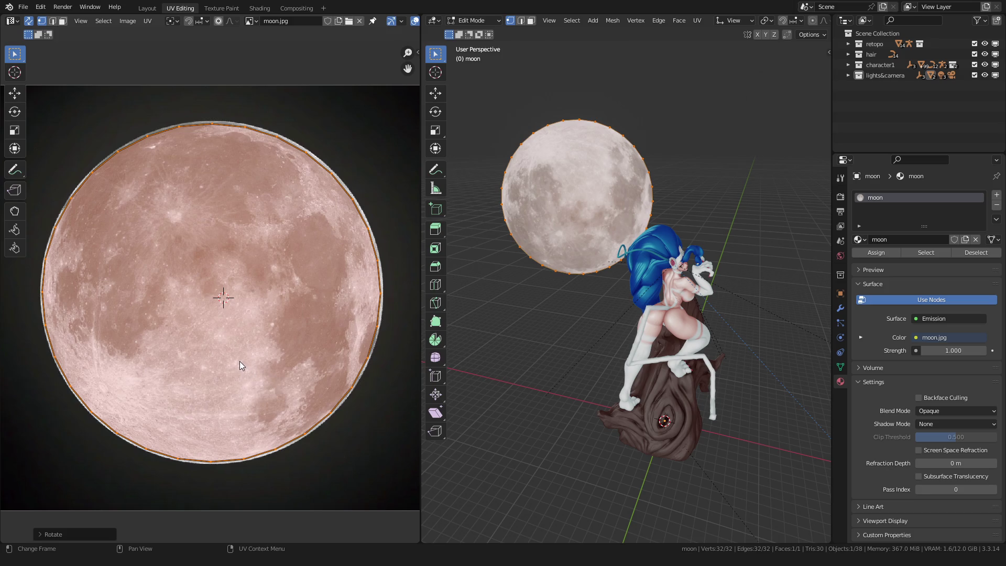
{"action": "left_click", "coordinate": [575, 115]}
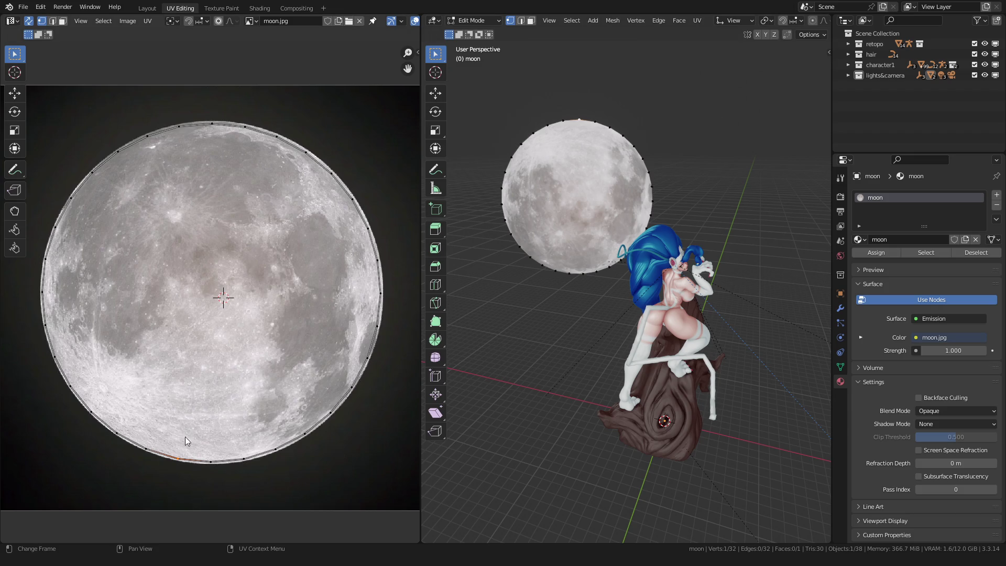
{"action": "key", "text": "a"}
{"action": "key", "text": "r"}
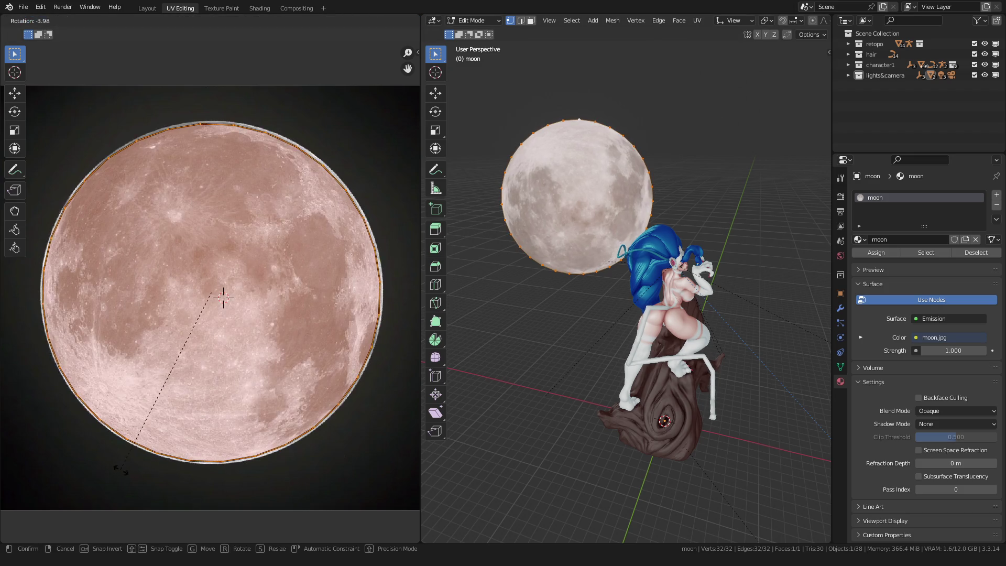
{"action": "left_click", "coordinate": [134, 487]}
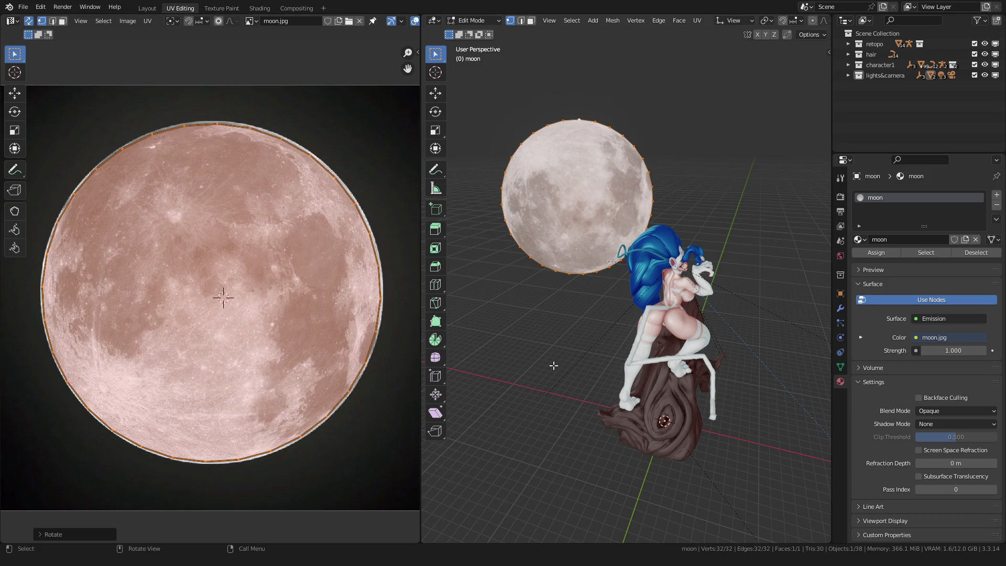
{"action": "middle_click_drag", "start_coordinate": [544, 366], "coordinate": [587, 356]}
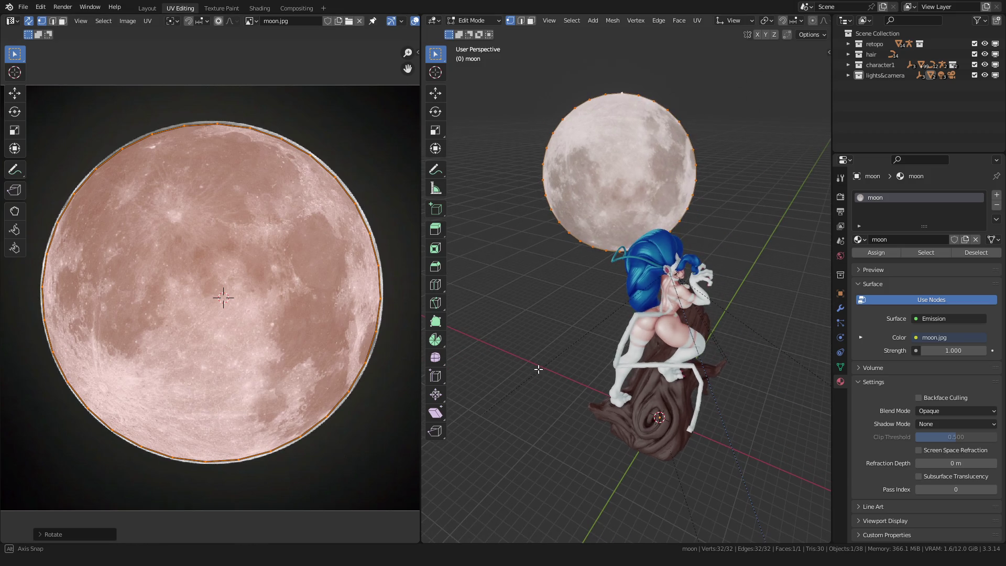
{"action": "key", "text": "r"}
{"action": "right_click", "coordinate": [95, 442]}
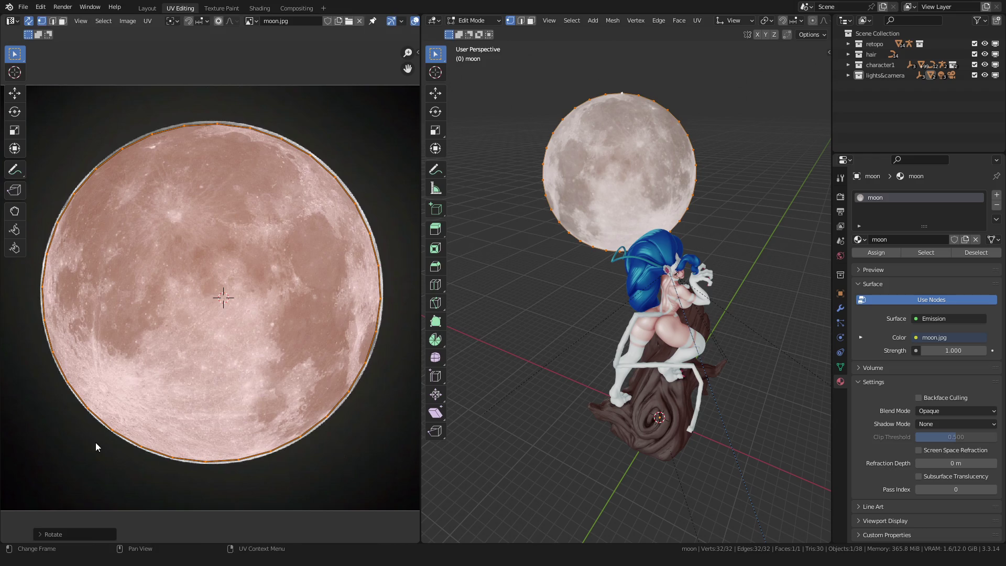
Look through the camera, centre the frame, and return the moon disc to Object Mode.
{"action": "key", "text": "KP_0"}
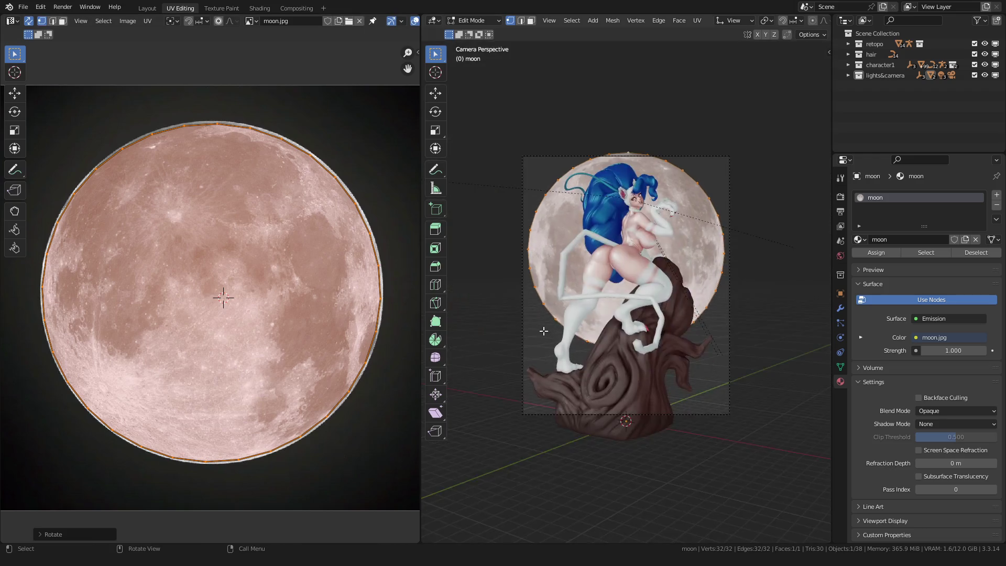
{"action": "scroll", "coordinate": [600, 309], "scroll_direction": "down", "scroll_amount": 1}
{"action": "middle_click_drag", "start_coordinate": [600, 310], "coordinate": [543, 347], "text": "shift"}
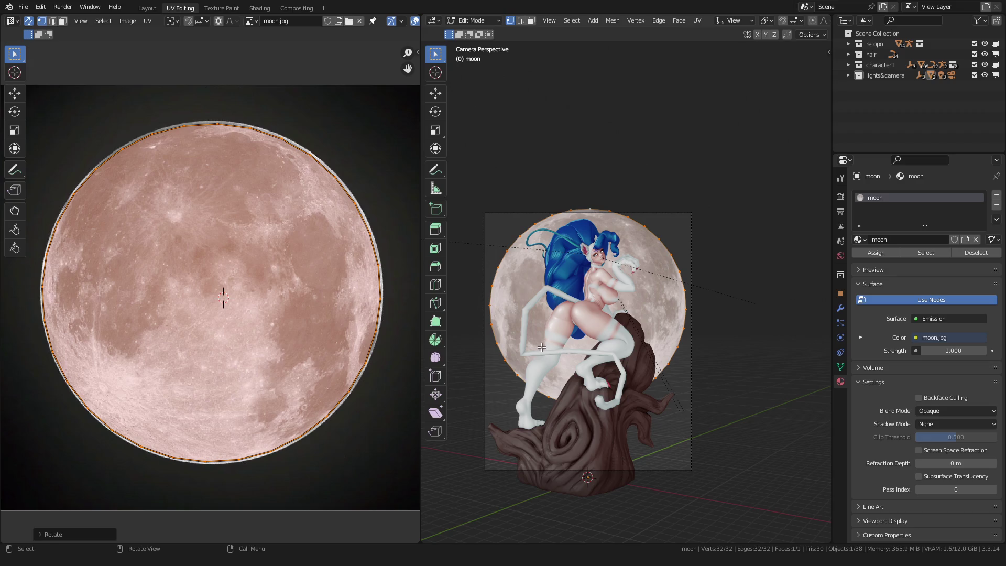
{"action": "key", "text": "Tab"}
{"action": "scroll", "coordinate": [501, 324], "scroll_direction": "up", "scroll_amount": 3}
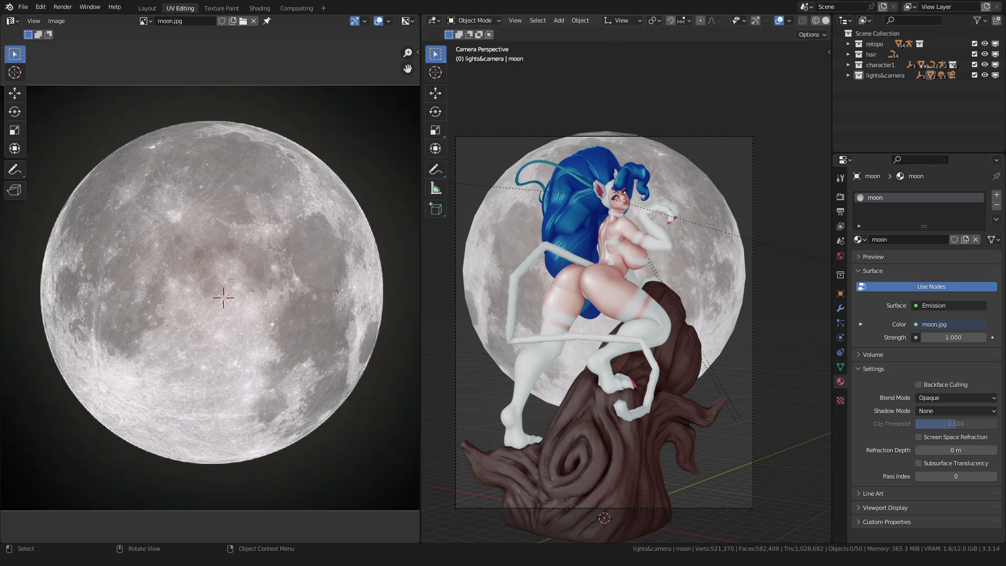
Show the moon's Emission shader nodes in Shading, with the viewport framed through the camera.
{"action": "left_click", "coordinate": [260, 7]}
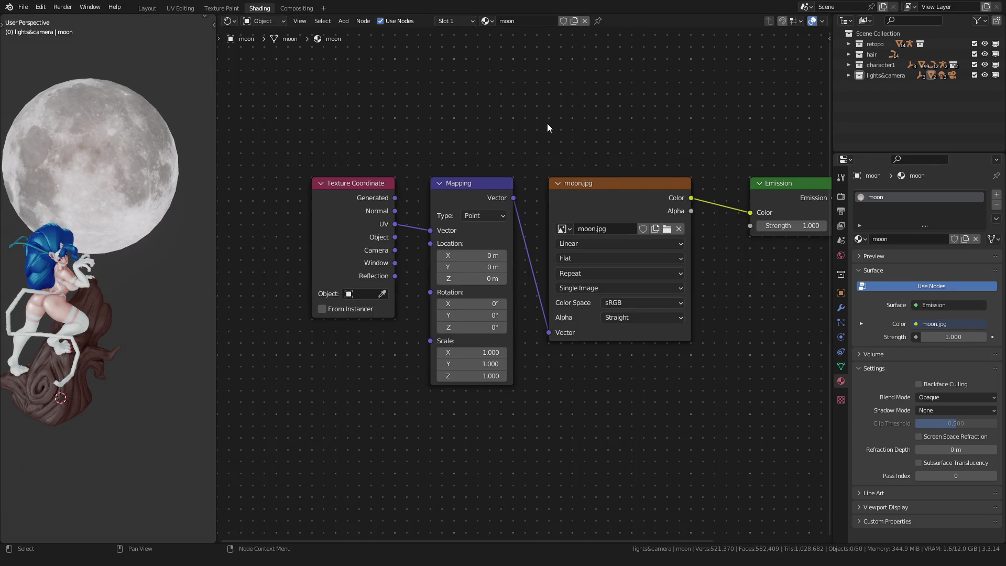
{"action": "scroll", "coordinate": [480, 206], "scroll_direction": "right", "scroll_amount": 5, "text": "ctrl"}
{"action": "scroll", "coordinate": [480, 207], "scroll_direction": "up", "scroll_amount": 3}
{"action": "scroll", "coordinate": [645, 248], "scroll_direction": "up", "scroll_amount": 3, "text": "ctrl"}
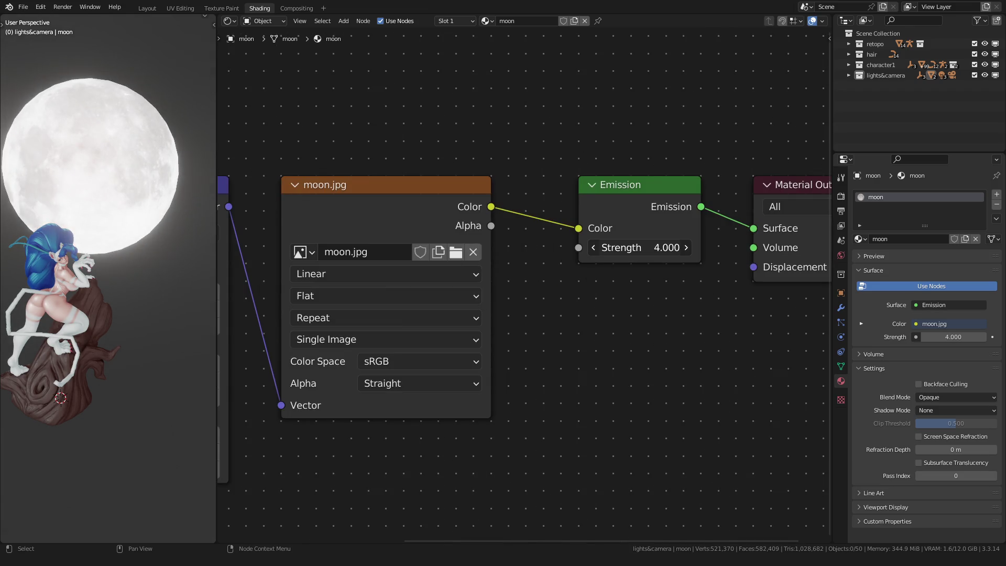
{"action": "scroll", "coordinate": [645, 247], "scroll_direction": "down", "scroll_amount": 3, "text": "ctrl"}
{"action": "key", "text": "KP_0"}
{"action": "key", "text": "Home"}
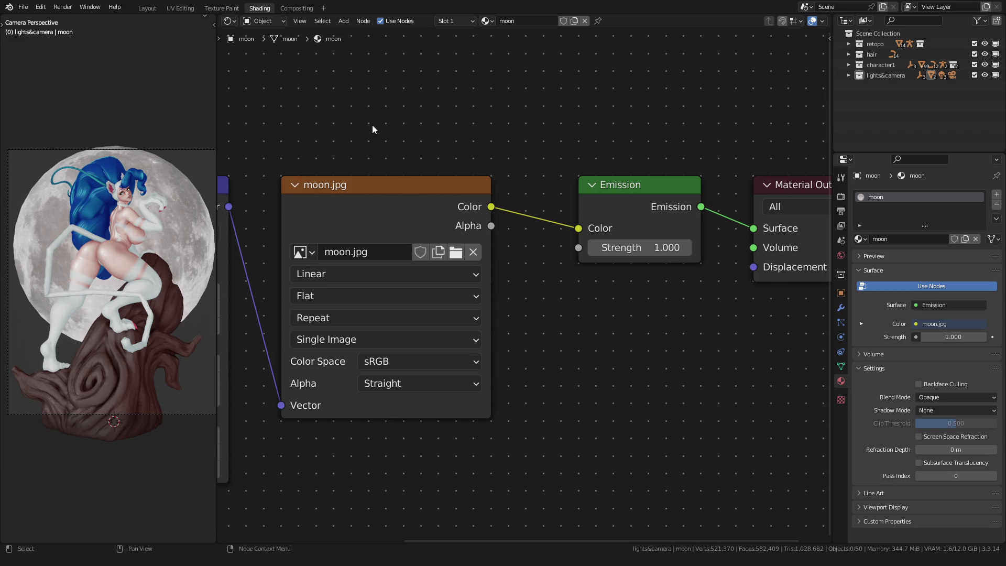
Switch the node editor to the World tree and wire ColorRamp Color into the lower Background's Color.
{"action": "left_click", "coordinate": [271, 22]}
{"action": "left_click", "coordinate": [272, 40]}
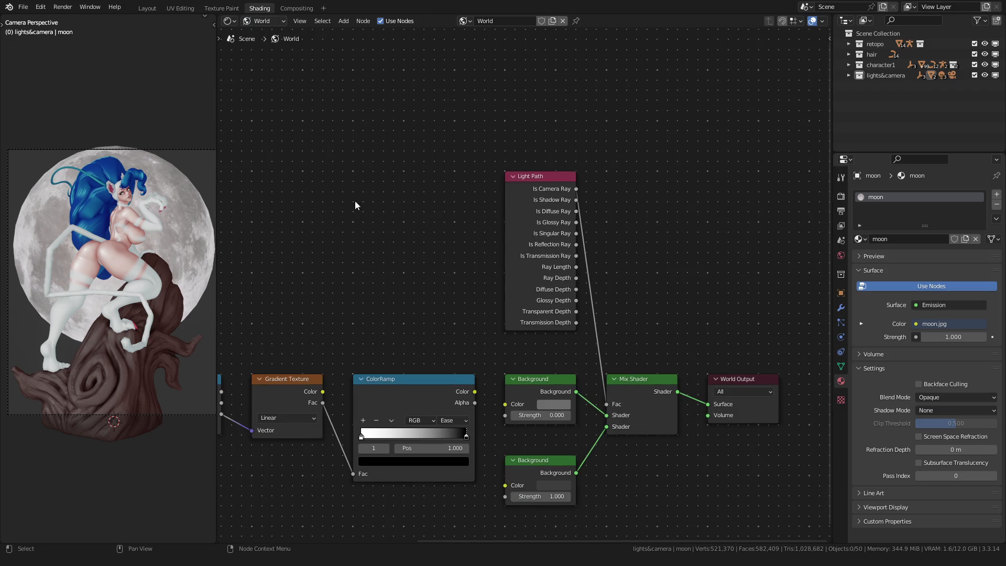
{"action": "scroll", "coordinate": [499, 223], "scroll_direction": "up", "scroll_amount": 4}
{"action": "mouse_move", "coordinate": [502, 193]}
{"action": "left_mouse_down"}
{"action": "mouse_move", "coordinate": [508, 294]}
{"action": "mouse_move", "coordinate": [561, 379]}
{"action": "left_mouse_up"}
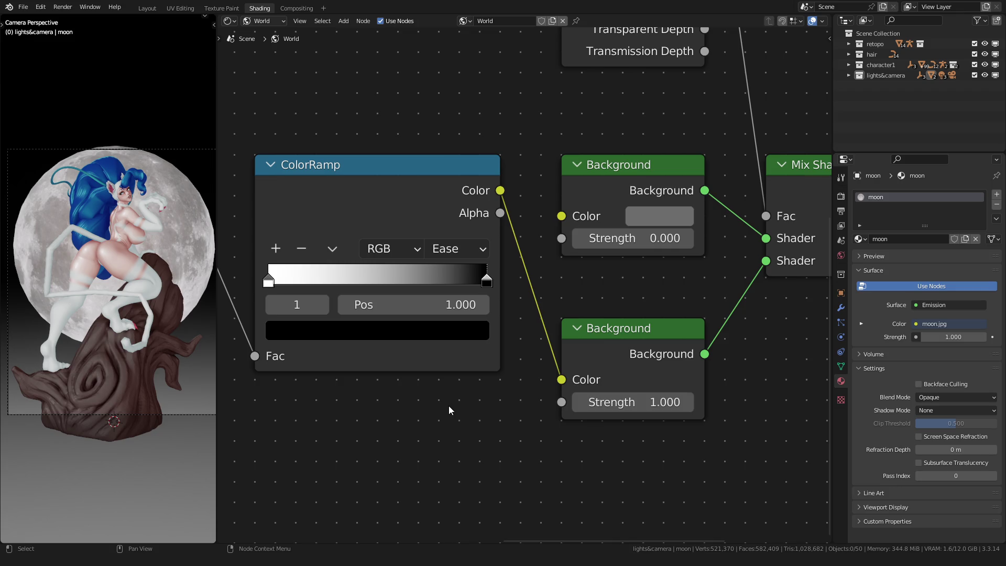
{"action": "middle_click_drag", "start_coordinate": [404, 414], "coordinate": [510, 423]}
{"action": "scroll", "coordinate": [479, 394], "scroll_direction": "up", "scroll_amount": 1}
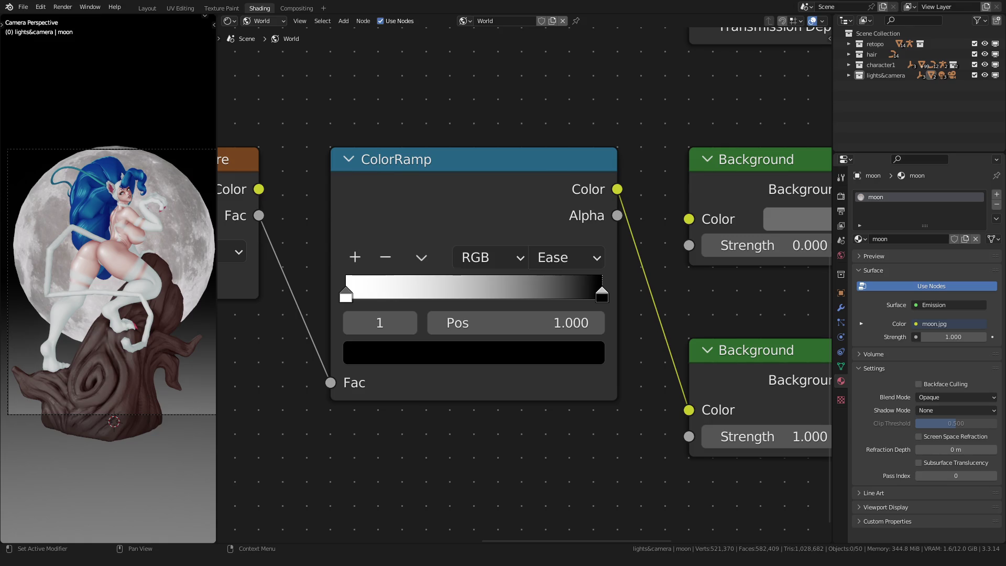
Set the ramp stops' hex colours: teal 70B0BA on the left, blue-teal 537892 on the right.
{"action": "left_click_drag", "start_coordinate": [344, 296], "coordinate": [342, 297]}
{"action": "left_click", "coordinate": [404, 362]}
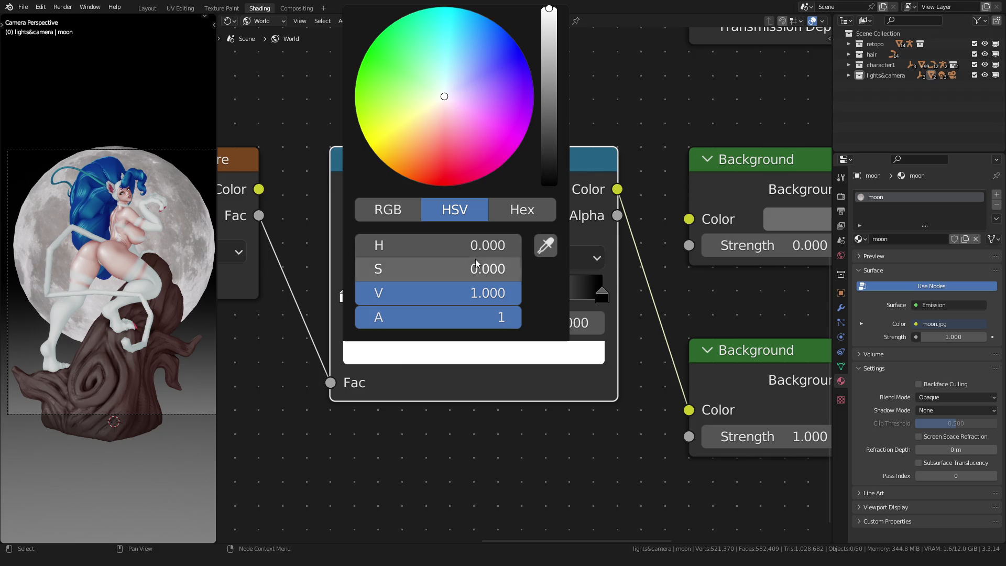
{"action": "left_click", "coordinate": [503, 213]}
{"action": "left_click", "coordinate": [471, 245]}
{"action": "type", "text": "70B0BA"}
{"action": "key", "text": "Return"}
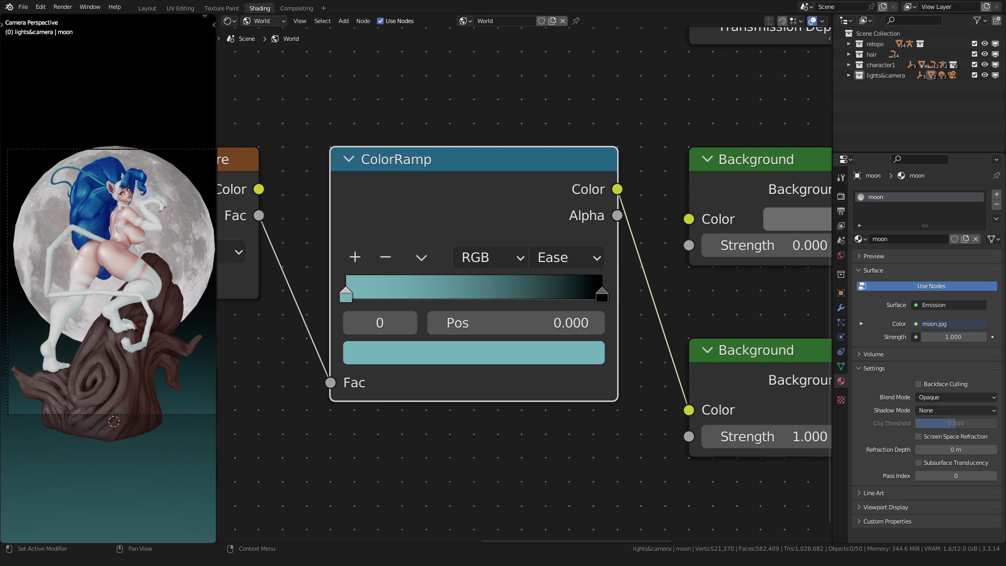
{"action": "left_click", "coordinate": [413, 326]}
{"action": "left_click", "coordinate": [423, 356]}
{"action": "left_click", "coordinate": [473, 244]}
{"action": "type", "text": "537892"}
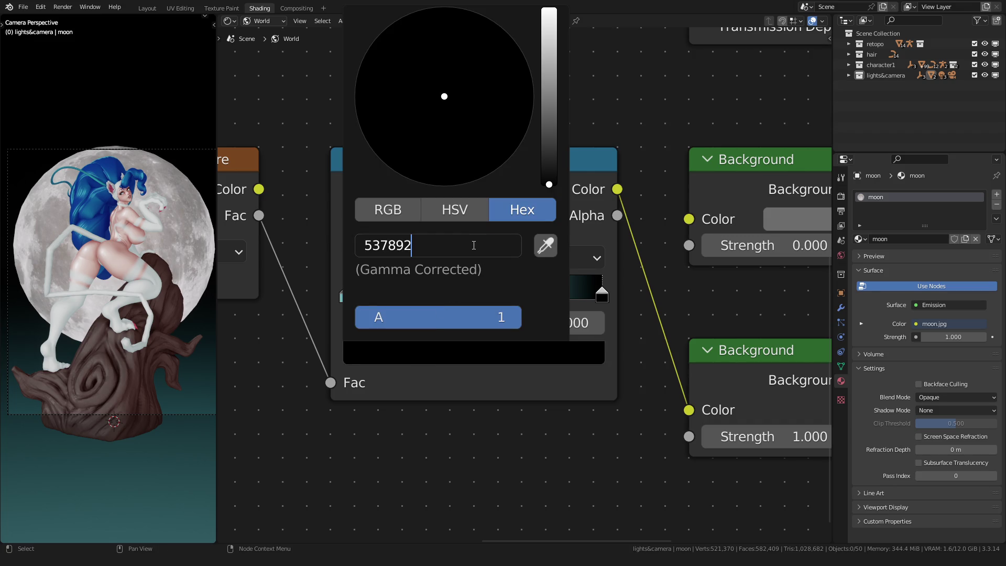
{"action": "key", "text": "Return"}
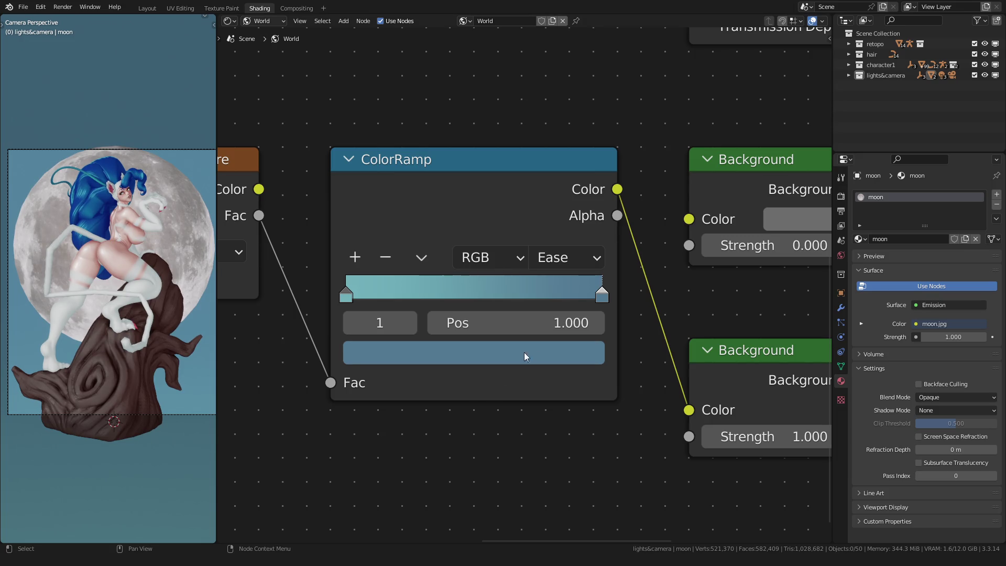
Darken the end stop, then darken and desaturate the start stop's colour.
{"action": "left_click", "coordinate": [550, 348]}
{"action": "left_click_drag", "start_coordinate": [550, 93], "coordinate": [546, 107]}
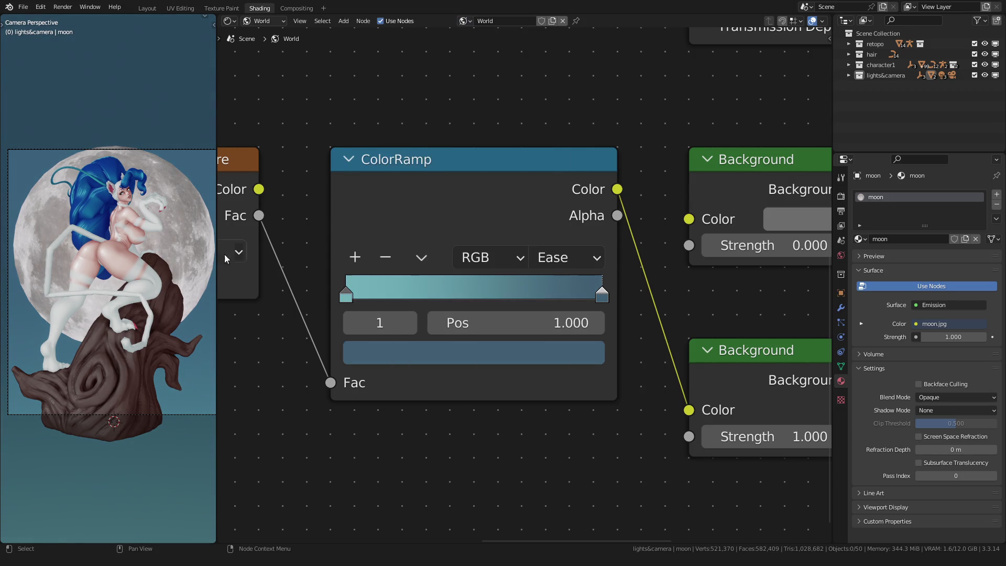
{"action": "left_click", "coordinate": [345, 320]}
{"action": "left_click", "coordinate": [469, 352]}
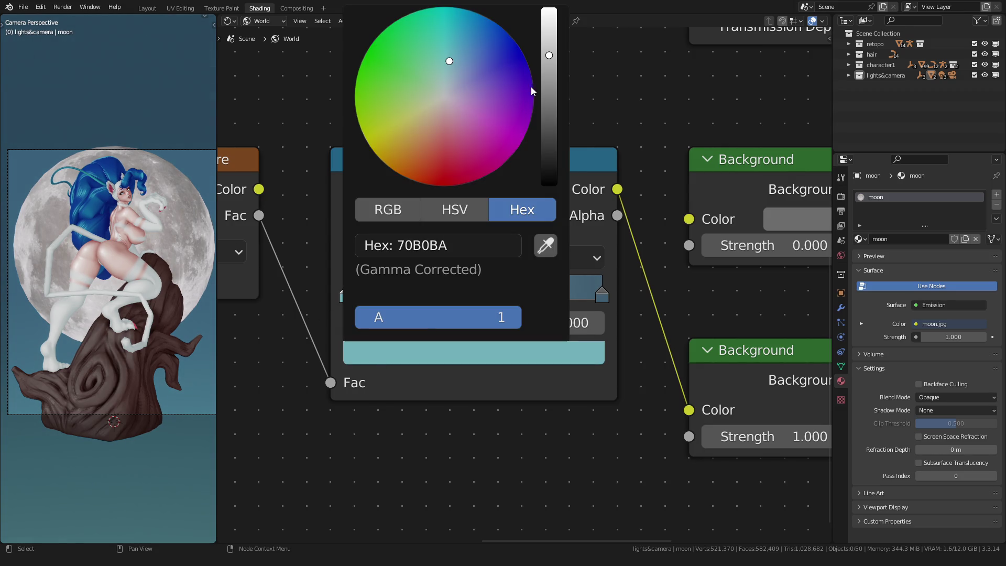
{"action": "left_click_drag", "start_coordinate": [548, 66], "coordinate": [549, 71]}
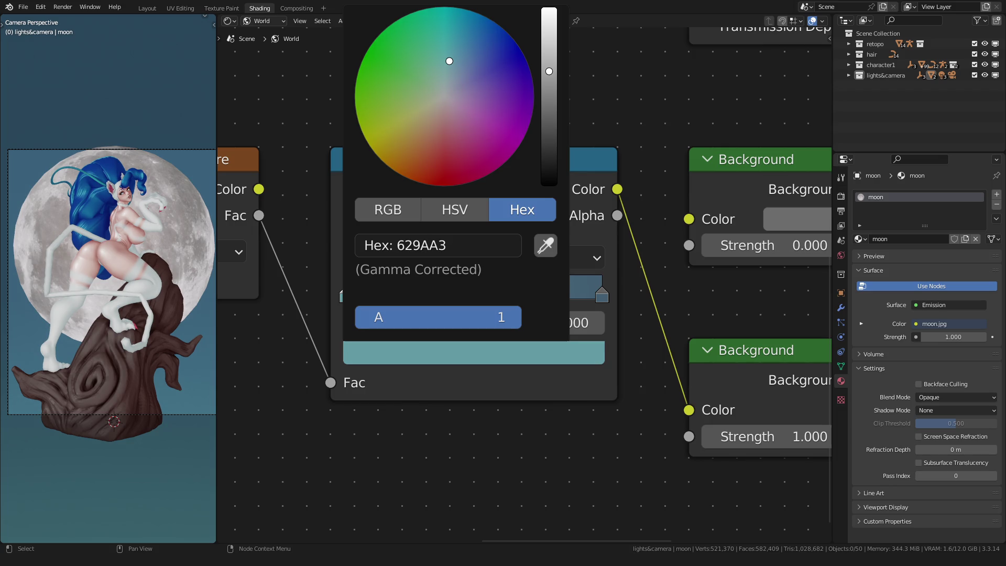
{"action": "left_click", "coordinate": [455, 209]}
{"action": "left_click_drag", "start_coordinate": [487, 269], "coordinate": [467, 269]}
{"action": "scroll", "coordinate": [80, 280], "scroll_direction": "down", "scroll_amount": 1}
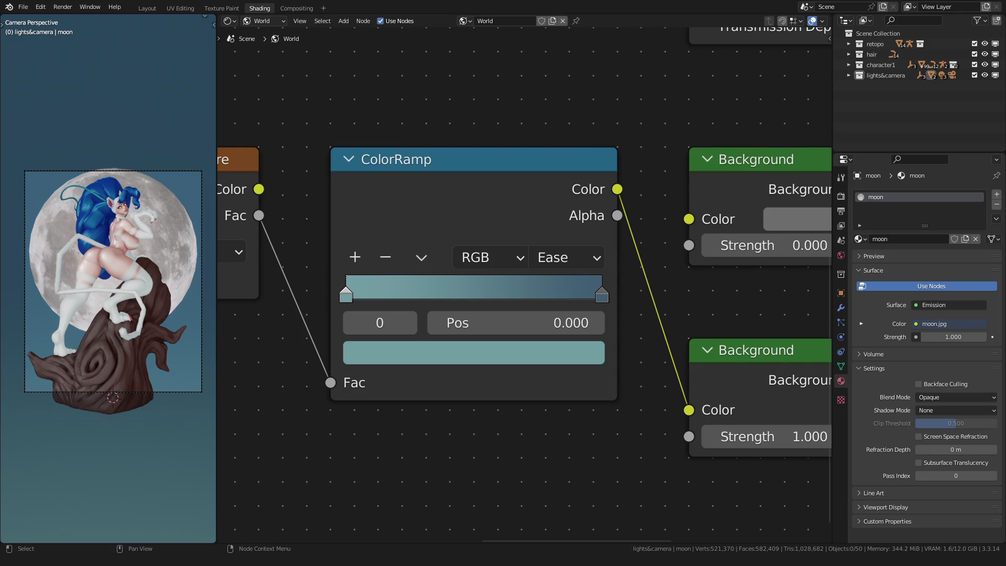
{"action": "scroll", "coordinate": [525, 300], "scroll_direction": "down", "scroll_amount": 2}
Box-select the gradient node chain and move it left to make room.
{"action": "scroll", "coordinate": [525, 300], "scroll_direction": "up", "scroll_amount": 1}
{"action": "scroll", "coordinate": [525, 300], "scroll_direction": "down", "scroll_amount": 3}
{"action": "scroll", "coordinate": [359, 342], "scroll_direction": "down", "scroll_amount": 3}
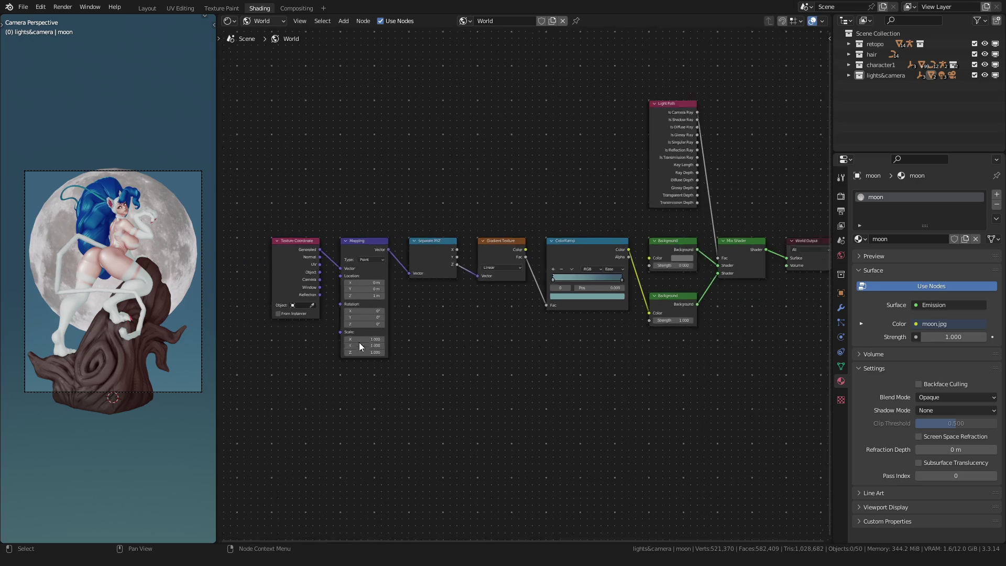
{"action": "left_click_drag", "start_coordinate": [328, 396], "coordinate": [592, 200]}
{"action": "mouse_move", "coordinate": [402, 238]}
{"action": "left_mouse_down"}
{"action": "mouse_move", "coordinate": [335, 238]}
{"action": "mouse_move", "coordinate": [344, 238]}
{"action": "left_mouse_up"}
{"action": "scroll", "coordinate": [421, 156], "scroll_direction": "up", "scroll_amount": 1}
Add a MixRGB node via the 'mix' search and set its blending to Multiply.
{"action": "key", "text": "shift+a"}
{"action": "left_click", "coordinate": [420, 155]}
{"action": "type", "text": "mix"}
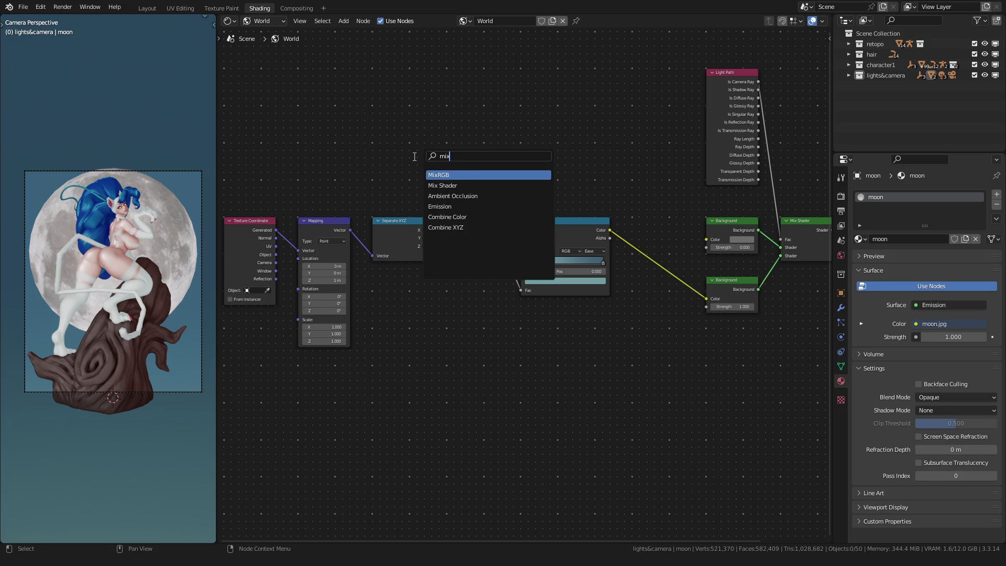
{"action": "key", "text": "Return"}
{"action": "left_click", "coordinate": [636, 323]}
{"action": "scroll", "coordinate": [636, 322], "scroll_direction": "up", "scroll_amount": 3}
{"action": "middle_click_drag", "start_coordinate": [743, 380], "coordinate": [527, 354]}
{"action": "left_click", "coordinate": [539, 371]}
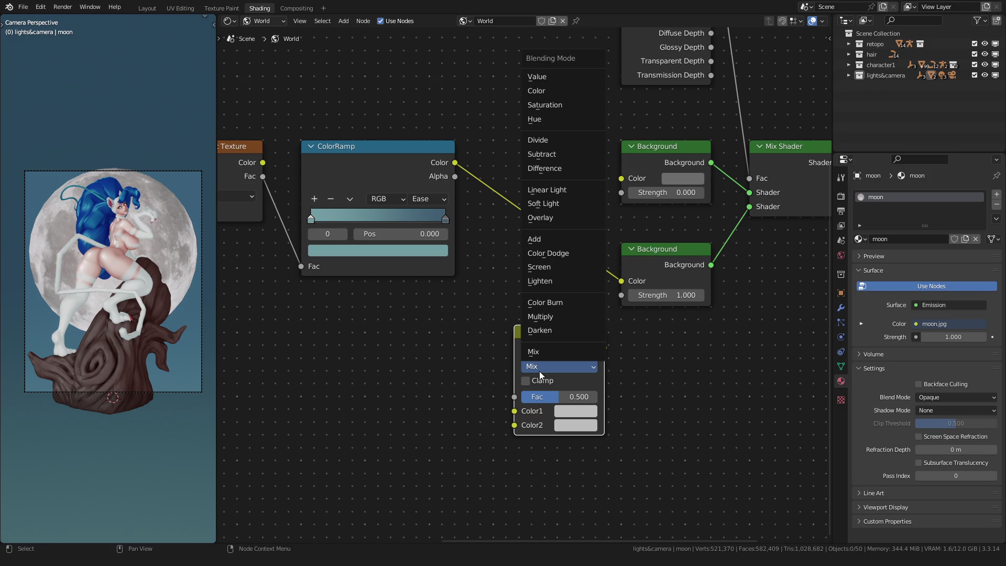
{"action": "left_click", "coordinate": [540, 317]}
{"action": "scroll", "coordinate": [540, 317], "scroll_direction": "up", "scroll_amount": 1}
Wire ColorRamp into Multiply's Color1 and its output into the lower Background, factor 1.
{"action": "mouse_move", "coordinate": [430, 117]}
{"action": "left_mouse_down"}
{"action": "mouse_move", "coordinate": [464, 411]}
{"action": "mouse_move", "coordinate": [510, 457]}
{"action": "left_mouse_up"}
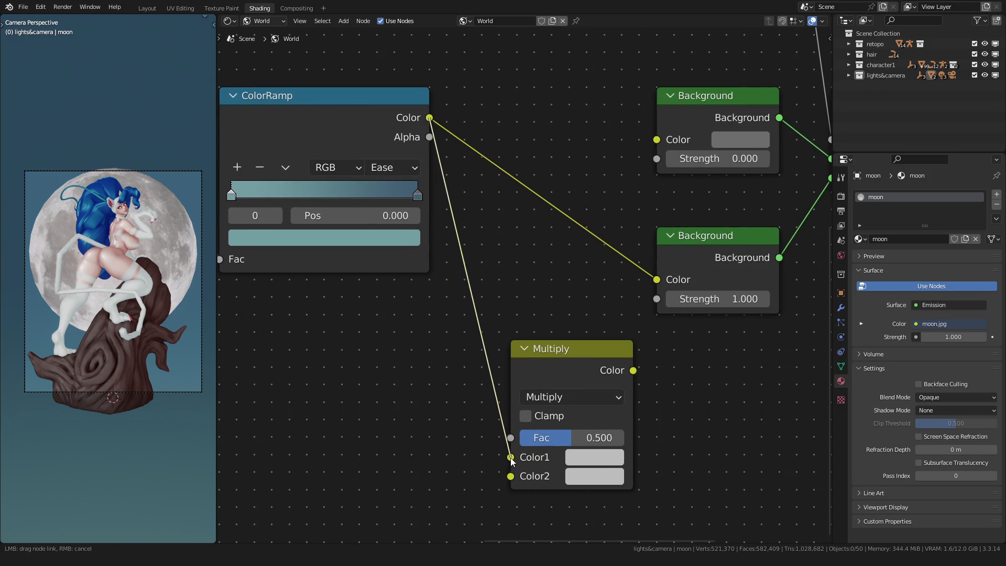
{"action": "left_click_drag", "start_coordinate": [633, 370], "coordinate": [657, 279]}
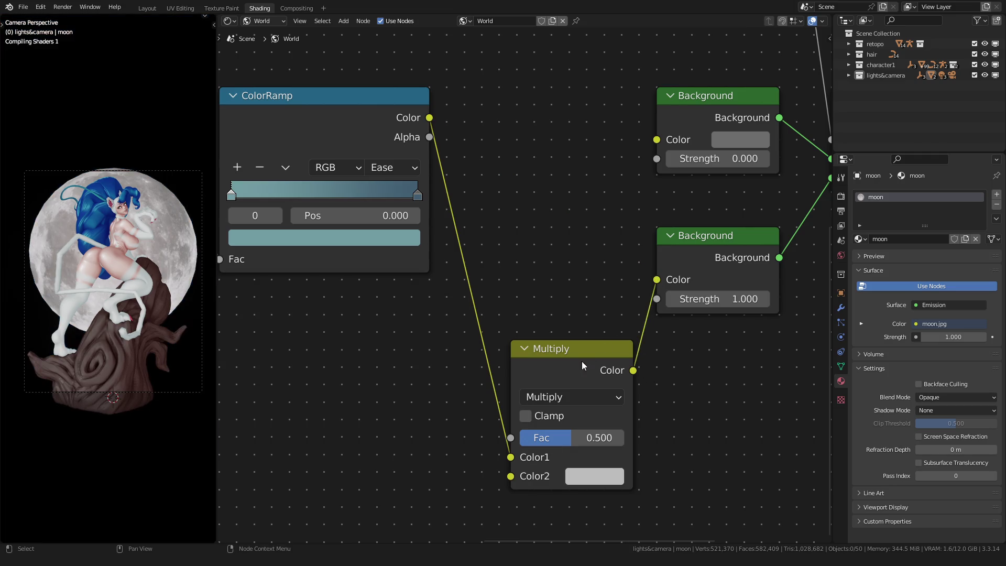
{"action": "mouse_move", "coordinate": [569, 367]}
{"action": "left_mouse_down"}
{"action": "mouse_move", "coordinate": [569, 208]}
{"action": "mouse_move", "coordinate": [540, 114]}
{"action": "left_mouse_up"}
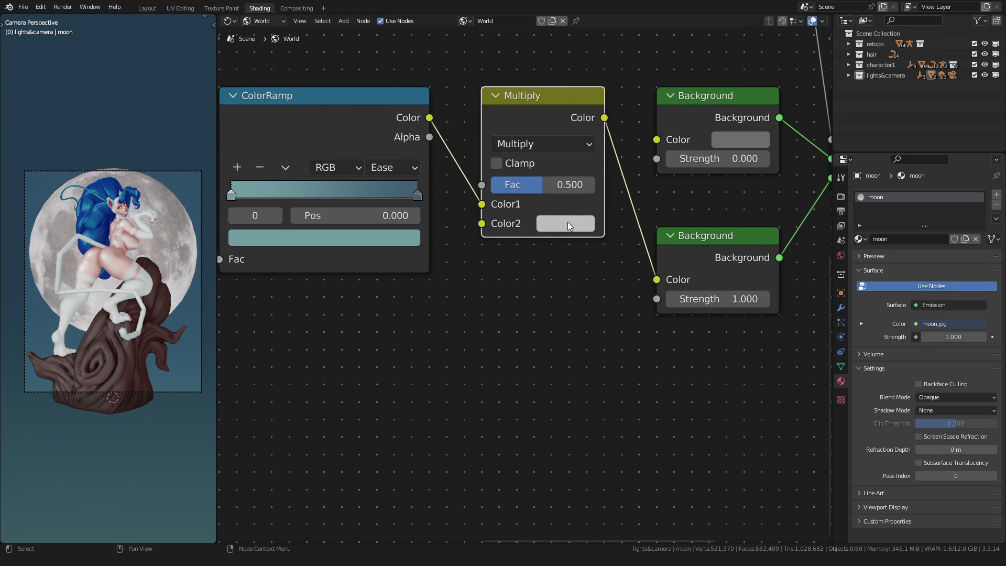
{"action": "left_click", "coordinate": [473, 297]}
{"action": "left_click", "coordinate": [520, 188]}
{"action": "type", "text": "1"}
{"action": "key", "text": "Return"}
{"action": "middle_click_drag", "start_coordinate": [445, 280], "coordinate": [446, 341]}
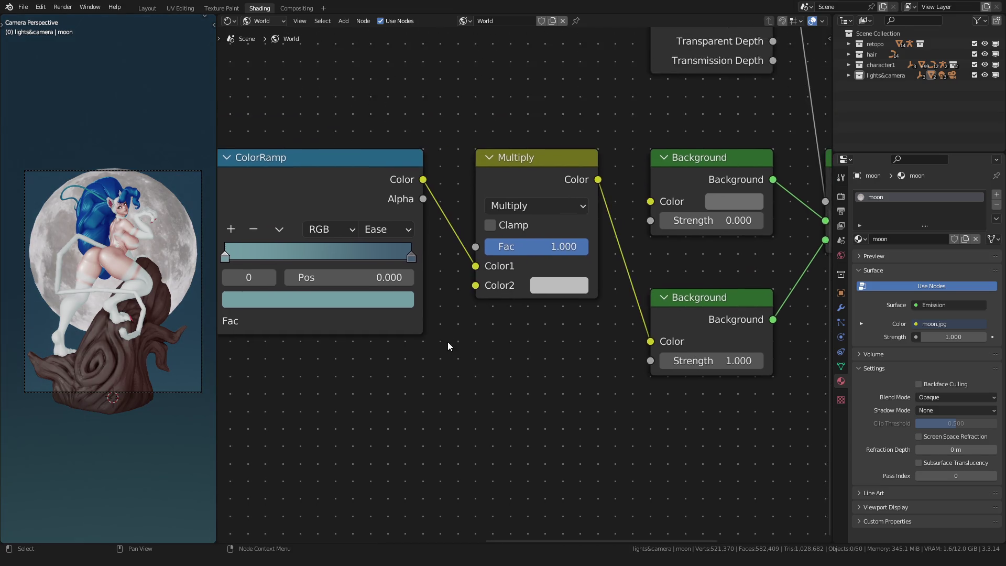
{"action": "scroll", "coordinate": [446, 341], "scroll_direction": "up", "scroll_amount": 1}
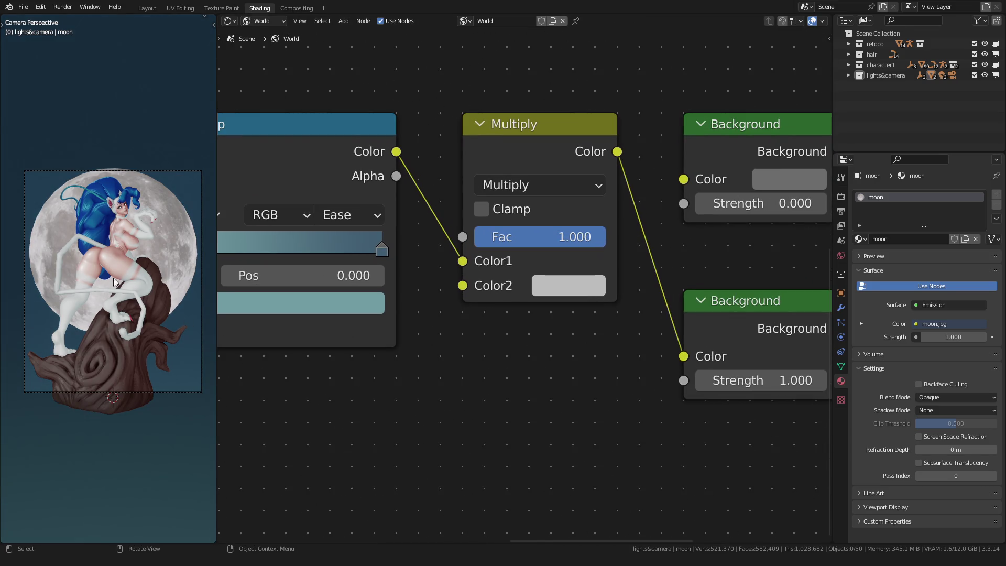
{"action": "left_click", "coordinate": [542, 283]}
Lower the Multiply Color2 value to about 0.361, then return to the Layout workspace.
{"action": "left_click_drag", "start_coordinate": [655, 230], "coordinate": [641, 231]}
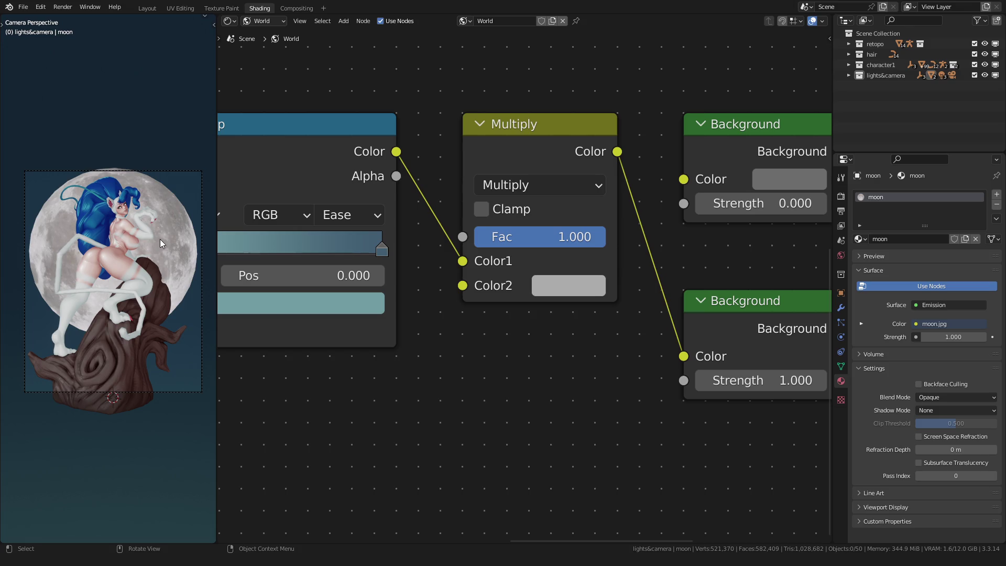
{"action": "left_click", "coordinate": [147, 8]}
Duplicate the moon disc in place without moving the copy.
{"action": "mouse_move", "coordinate": [385, 220]}
{"action": "middle_mouse_down"}
{"action": "mouse_move", "coordinate": [410, 211]}
{"action": "mouse_move", "coordinate": [433, 240]}
{"action": "middle_mouse_up"}
{"action": "left_click", "coordinate": [429, 198]}
{"action": "key", "text": "Tab"}
{"action": "key", "text": "Tab"}
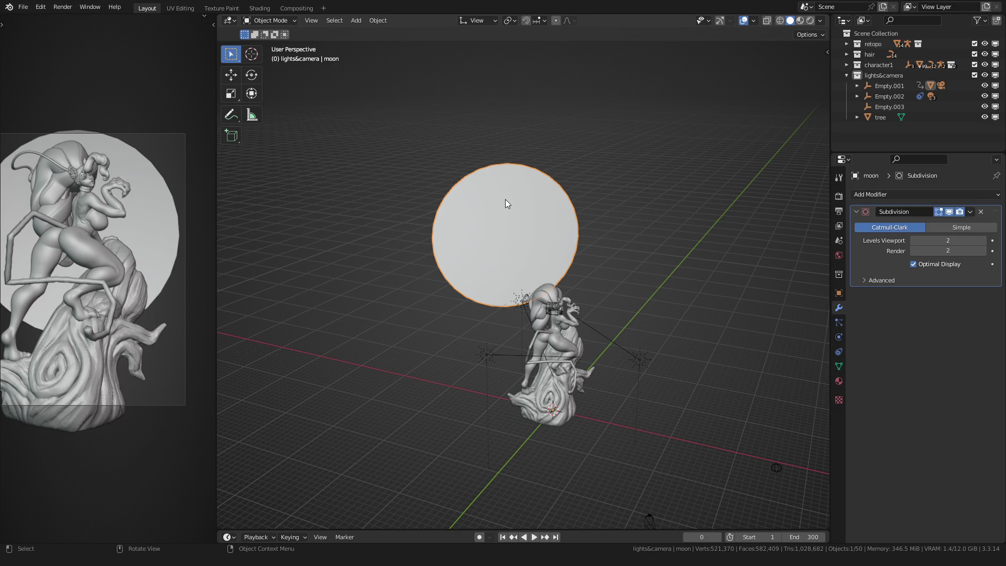
{"action": "key", "text": "shift+d"}
{"action": "right_click", "coordinate": [429, 190]}
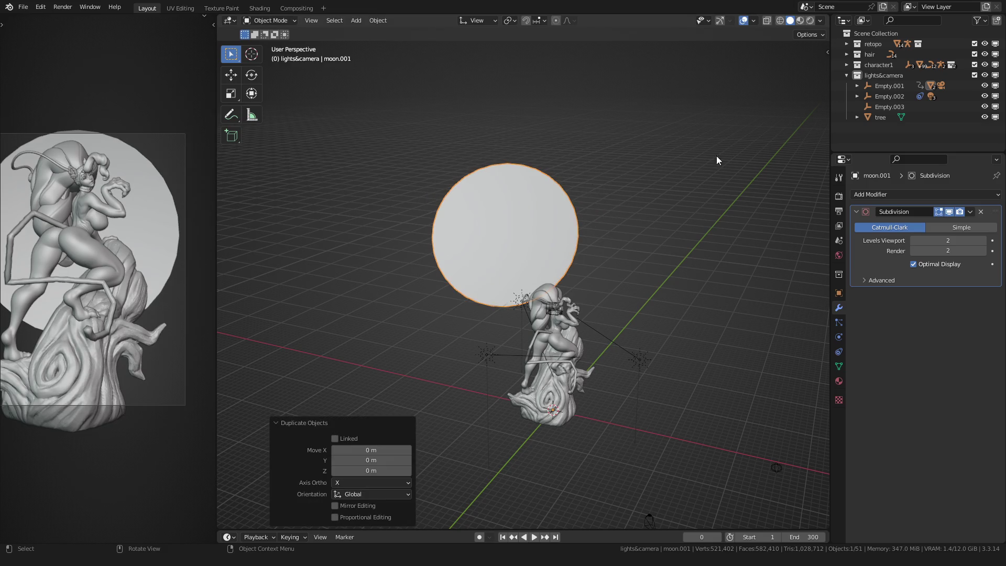
Rename the moon copy object to 'moon outline' in the Outliner.
{"action": "left_click", "coordinate": [856, 86]}
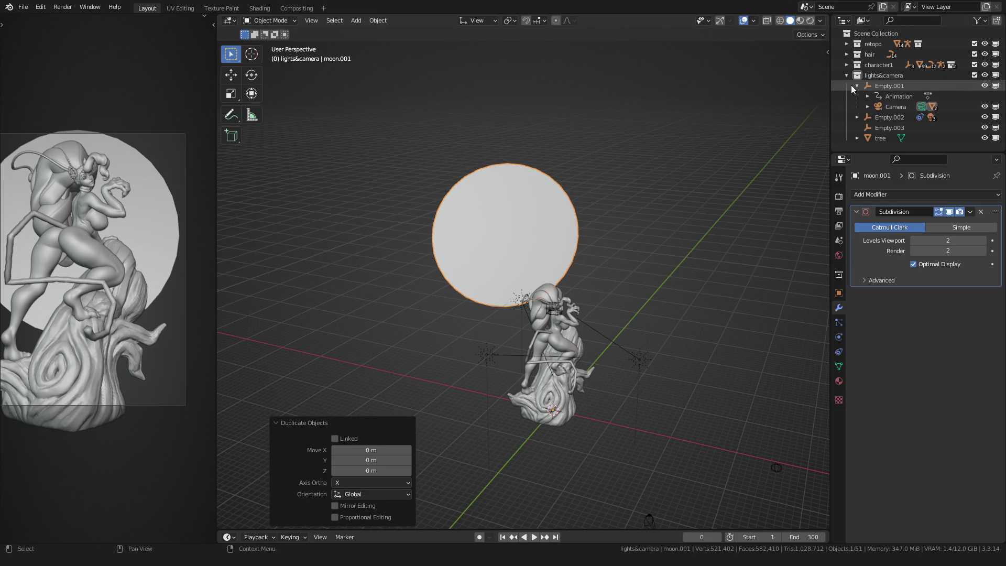
{"action": "left_click", "coordinate": [869, 107]}
{"action": "scroll", "coordinate": [902, 126], "scroll_direction": "down", "scroll_amount": 2}
{"action": "double_click", "coordinate": [928, 116]}
{"action": "key", "text": "BackSpace"}
{"action": "key", "text": "BackSpace"}
{"action": "key", "text": "BackSpace"}
{"action": "type", "text": "outline"}
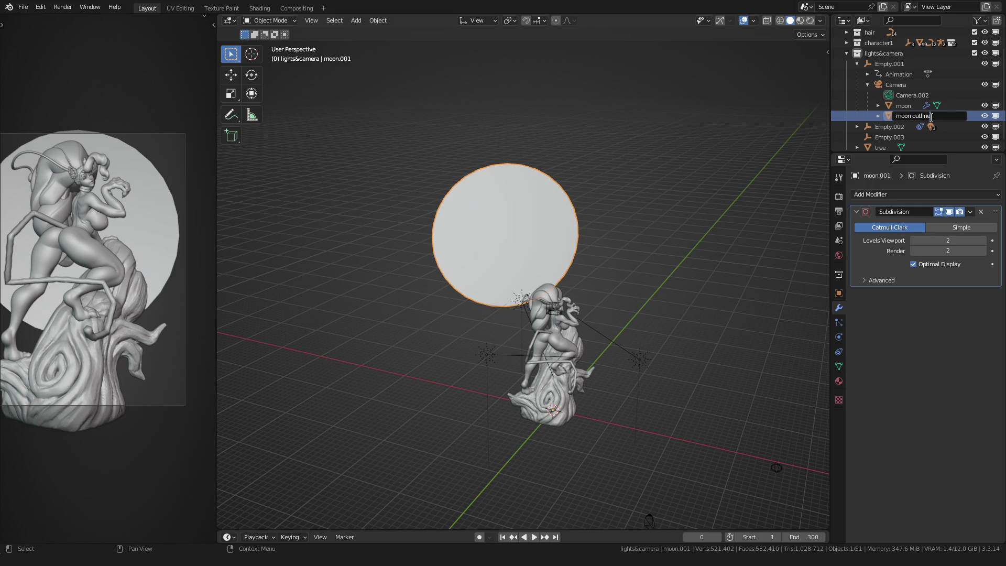
{"action": "key", "text": "ctrl+a"}
{"action": "left_click", "coordinate": [930, 116]}
{"action": "key", "text": "Return"}
Rename the copy's mesh data to 'moon outline' as well.
{"action": "left_click", "coordinate": [882, 118]}
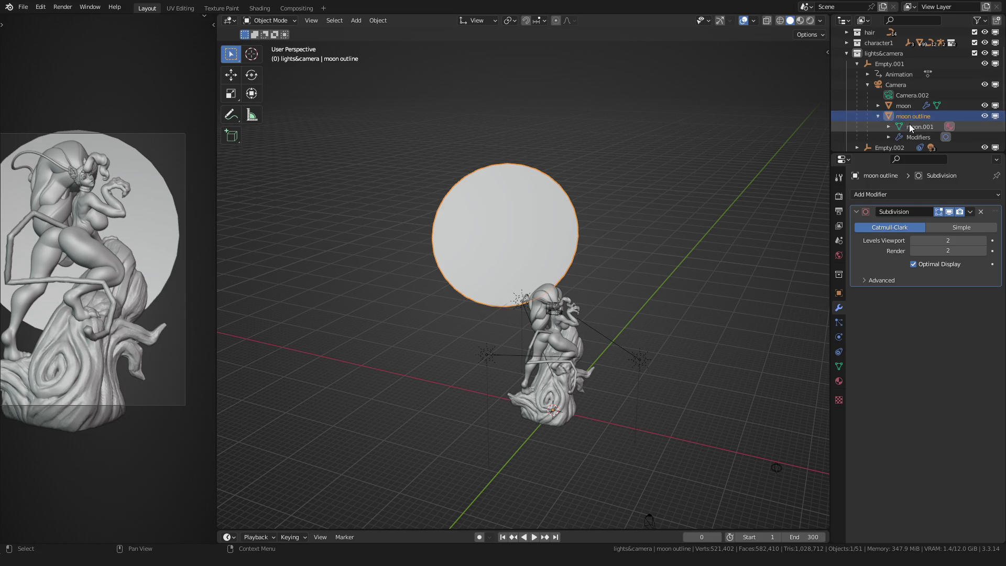
{"action": "scroll", "coordinate": [910, 124], "scroll_direction": "down", "scroll_amount": 1}
{"action": "double_click", "coordinate": [912, 105]}
{"action": "type", "text": "moon outline"}
{"action": "key", "text": "Return"}
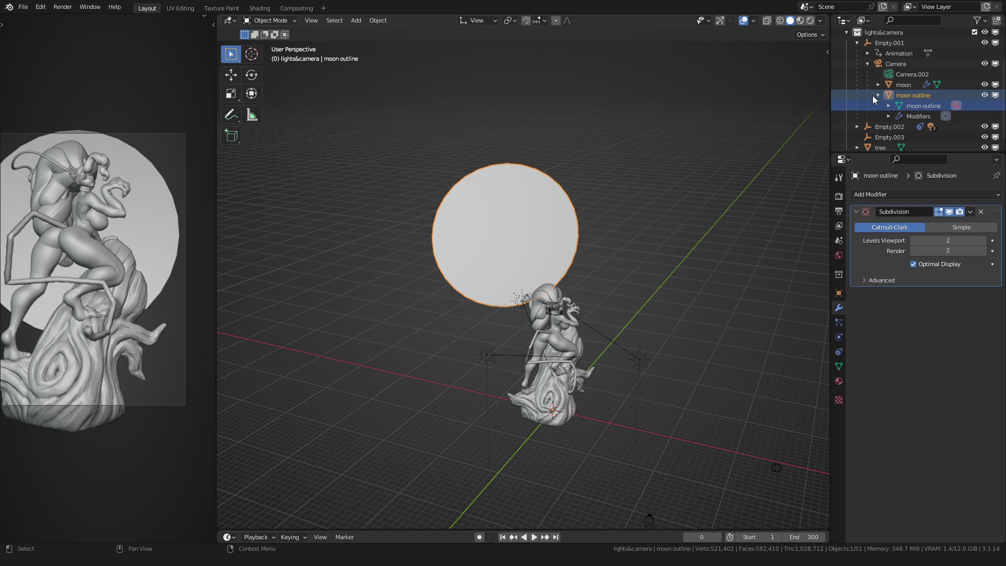
{"action": "left_click", "coordinate": [875, 95]}
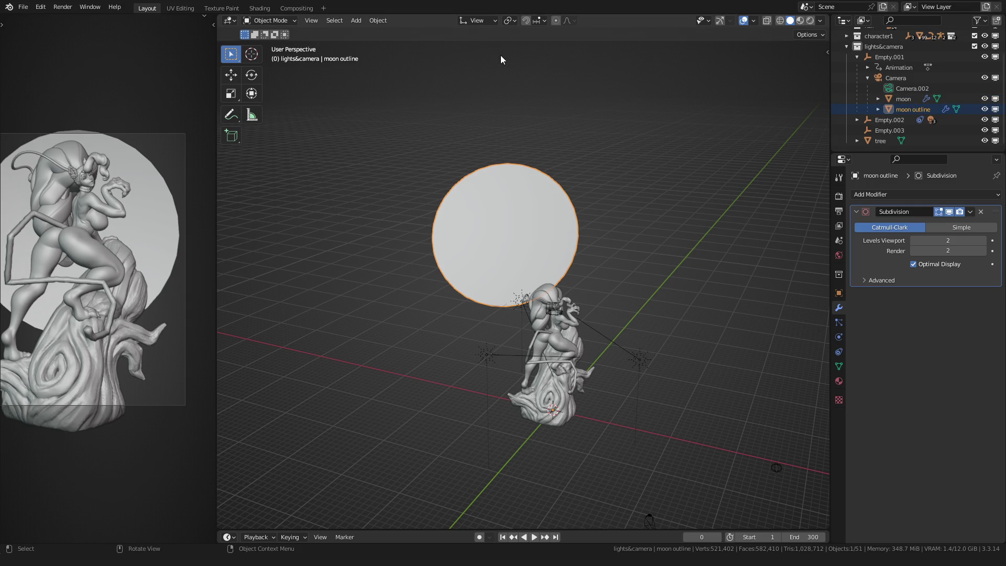
{"action": "scroll", "coordinate": [433, 157], "scroll_direction": "up", "scroll_amount": 3}
{"action": "key", "text": "Tab"}
Delete only the face of the moon outline, keeping its rim edges.
{"action": "key", "text": "3"}
{"action": "key", "text": "alt+a"}
{"action": "key", "text": "x"}
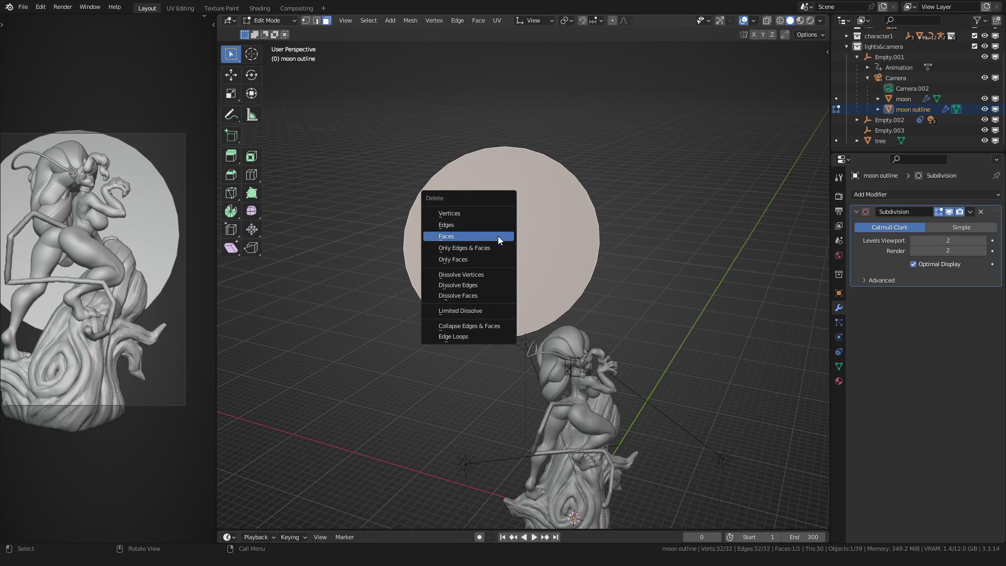
{"action": "left_click", "coordinate": [491, 257]}
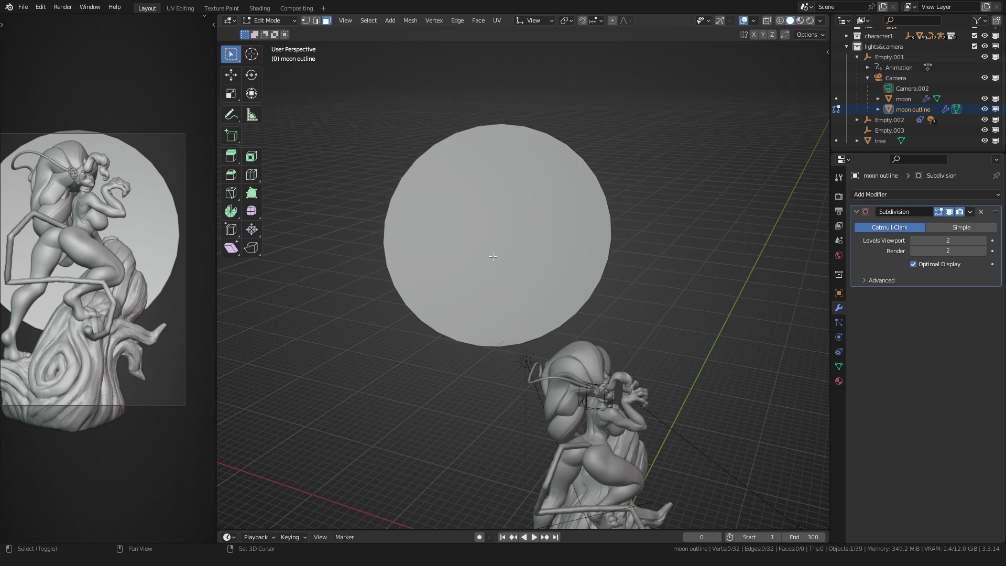
{"action": "scroll", "coordinate": [491, 257], "scroll_direction": "up", "scroll_amount": 3}
{"action": "scroll", "coordinate": [498, 254], "scroll_direction": "down", "scroll_amount": 3}
{"action": "middle_click_drag", "start_coordinate": [497, 254], "coordinate": [516, 249]}
{"action": "scroll", "coordinate": [516, 249], "scroll_direction": "up", "scroll_amount": 2}
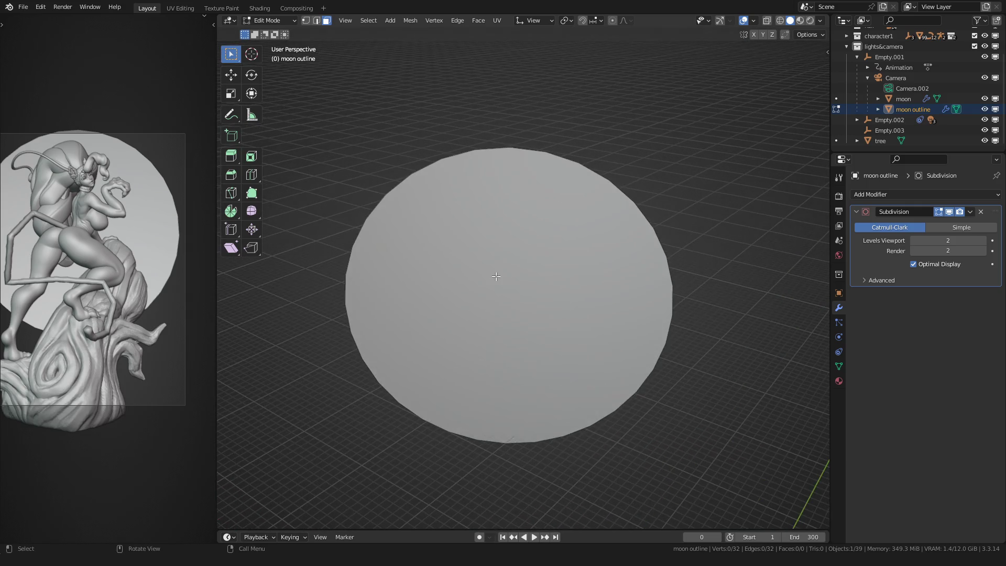
Add a Skin modifier to the moon outline.
{"action": "left_click", "coordinate": [857, 212]}
{"action": "left_click", "coordinate": [862, 194]}
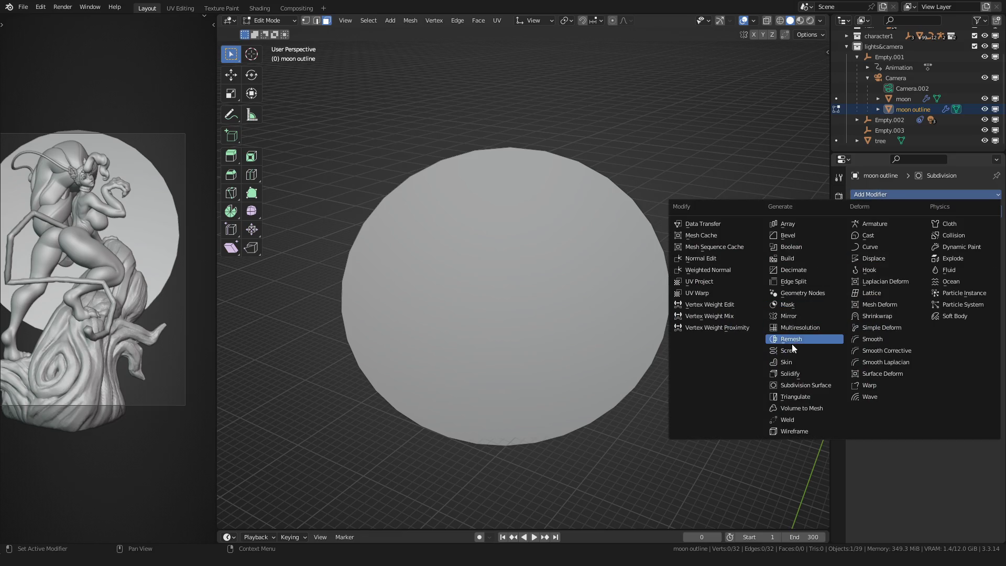
{"action": "left_click", "coordinate": [791, 362]}
{"action": "scroll", "coordinate": [686, 280], "scroll_direction": "up", "scroll_amount": 2}
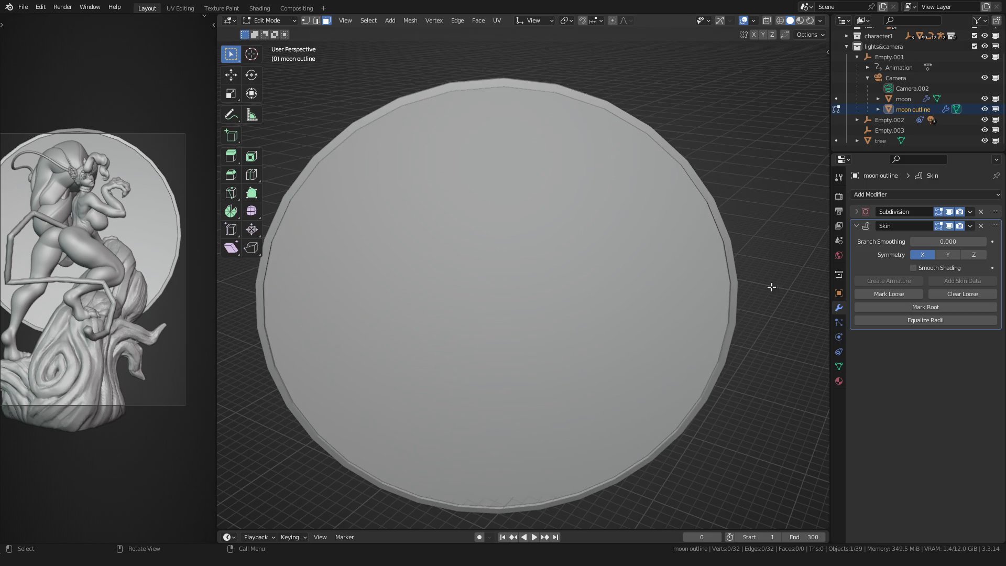
{"action": "scroll", "coordinate": [543, 292], "scroll_direction": "down", "scroll_amount": 3}
Shrink the skin thickness of all rim vertices to 0.819.
{"action": "key", "text": "1"}
{"action": "key", "text": "a"}
{"action": "key", "text": "ctrl+a"}
{"action": "left_click", "coordinate": [450, 289]}
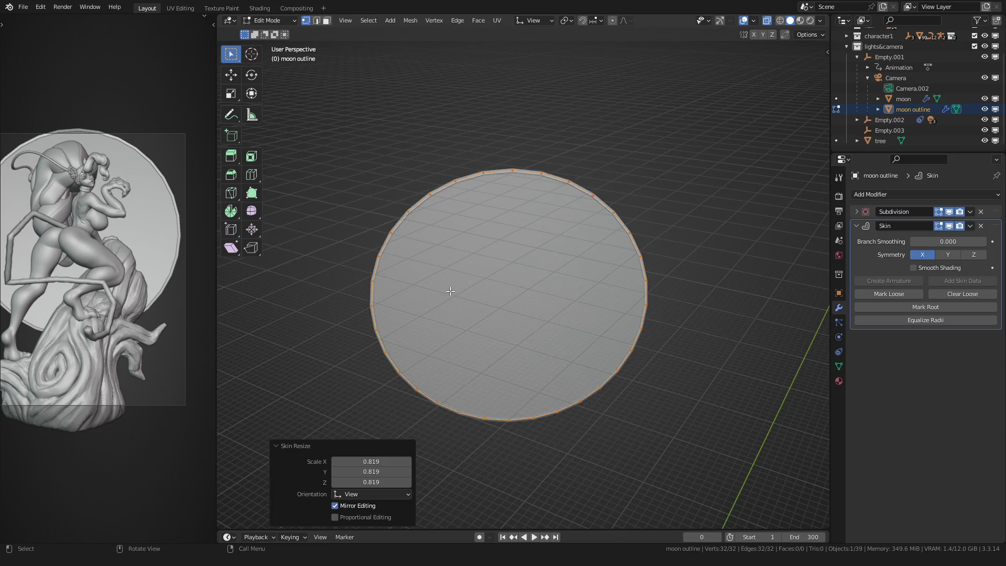
{"action": "scroll", "coordinate": [451, 291], "scroll_direction": "up", "scroll_amount": 3}
{"action": "key", "text": "Tab"}
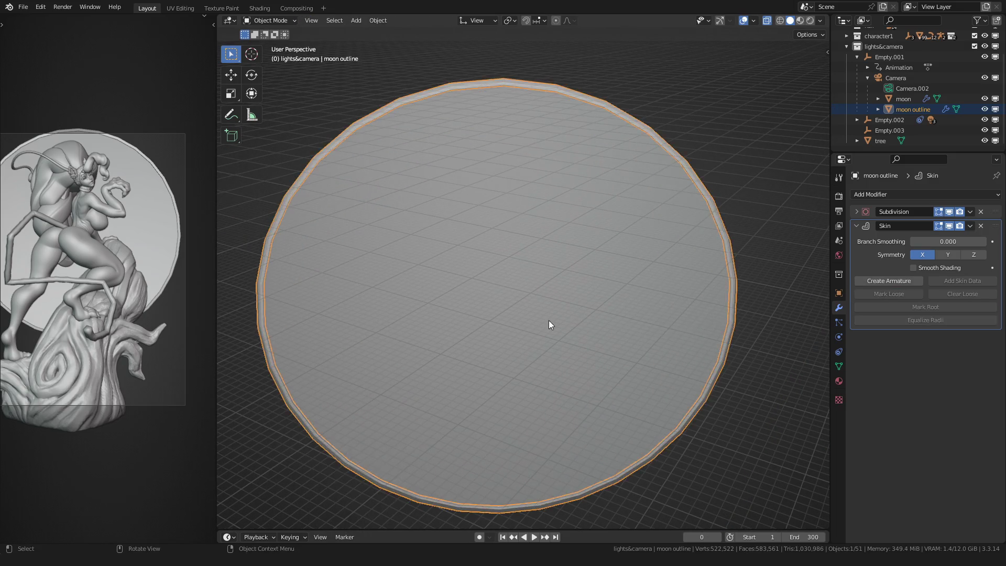
Add a second Subdivision modifier to the outline, placed below Skin.
{"action": "mouse_move", "coordinate": [658, 314]}
{"action": "middle_mouse_down"}
{"action": "mouse_move", "coordinate": [525, 338]}
{"action": "mouse_move", "coordinate": [566, 336]}
{"action": "middle_mouse_up"}
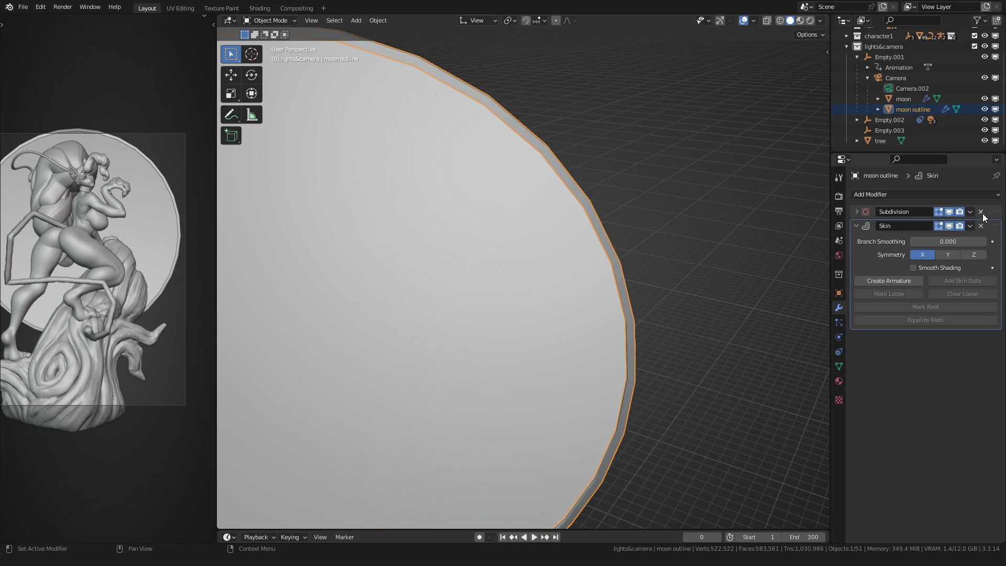
{"action": "key", "text": "shift+d"}
{"action": "left_click_drag", "start_coordinate": [996, 224], "coordinate": [980, 339]}
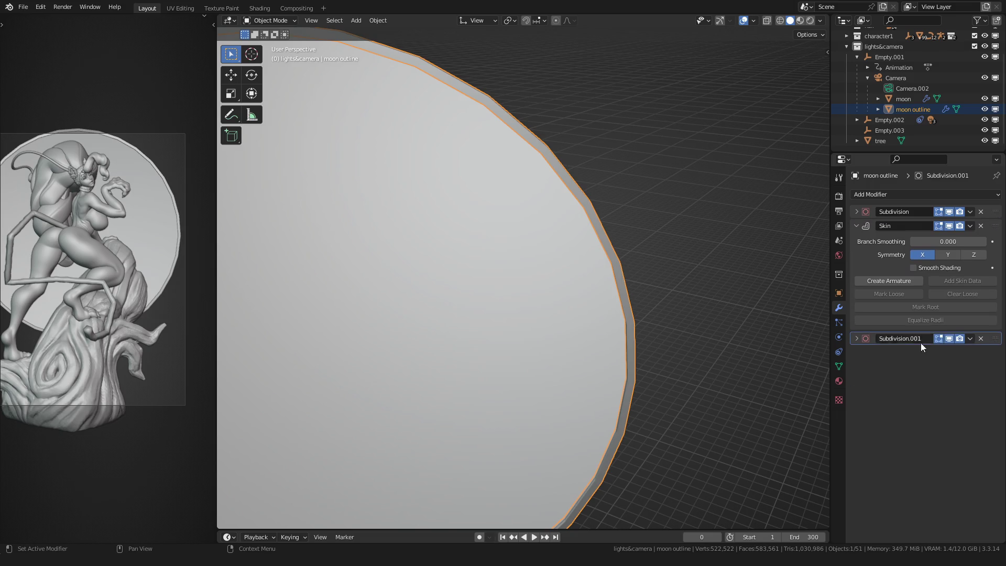
{"action": "scroll", "coordinate": [718, 284], "scroll_direction": "down", "scroll_amount": 5}
{"action": "left_click", "coordinate": [706, 281]}
{"action": "scroll", "coordinate": [598, 290], "scroll_direction": "up", "scroll_amount": 3}
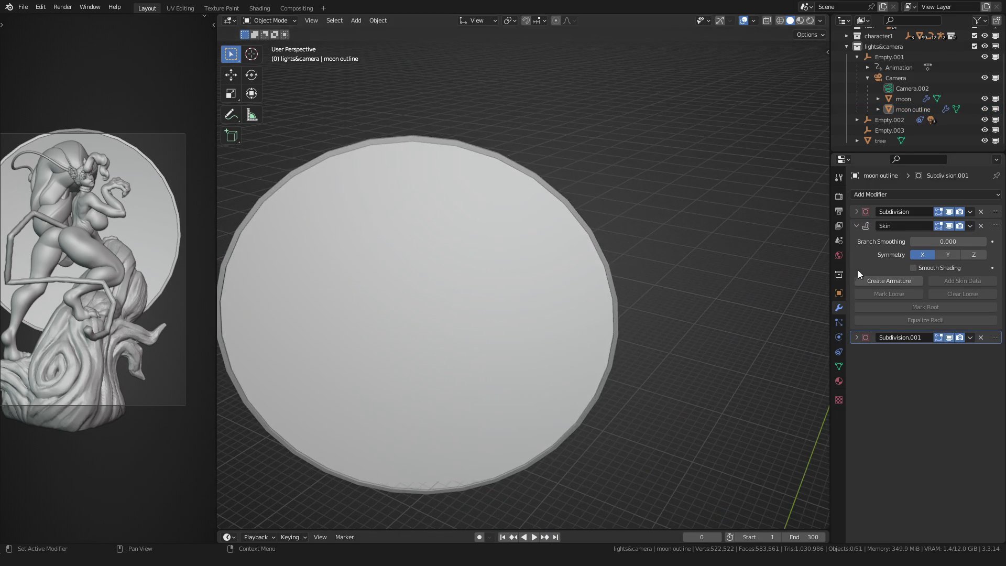
{"action": "scroll", "coordinate": [696, 202], "scroll_direction": "down", "scroll_amount": 4}
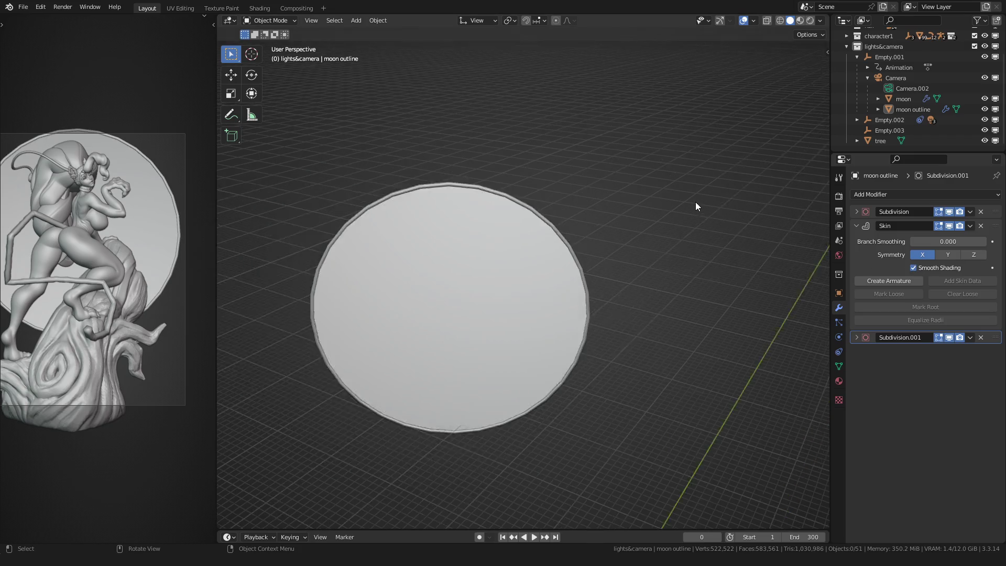
Make the outline's material single-user and name it 'moon outline'.
{"action": "left_click", "coordinate": [839, 381]}
{"action": "left_click", "coordinate": [942, 239]}
{"action": "left_click", "coordinate": [920, 238]}
{"action": "left_click", "coordinate": [920, 239]}
{"action": "key", "text": "BackSpace"}
{"action": "key", "text": "BackSpace"}
{"action": "key", "text": "BackSpace"}
{"action": "key", "text": "BackSpace"}
{"action": "type", "text": "outl"}
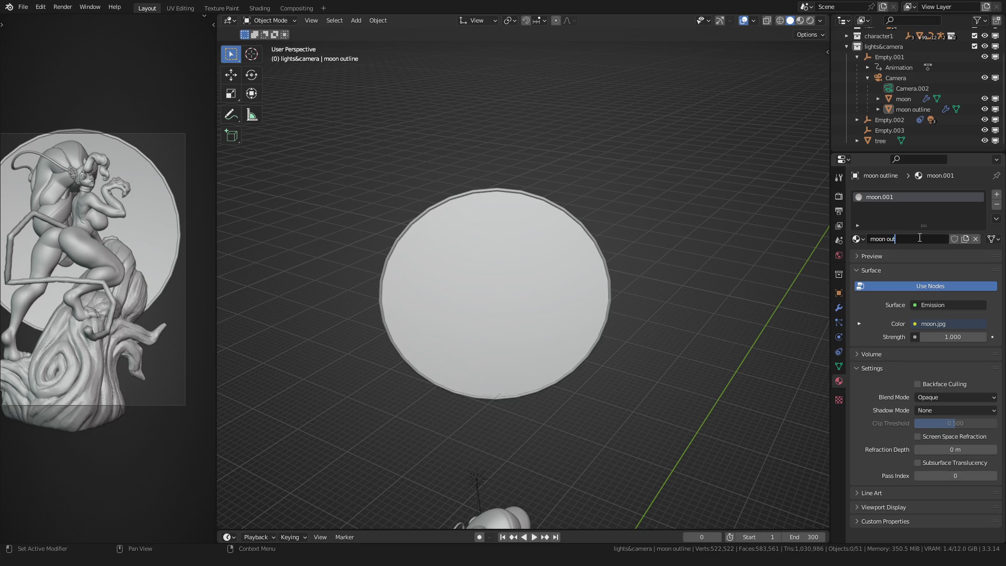
{"action": "type", "text": "ine"}
{"action": "key", "text": "Return"}
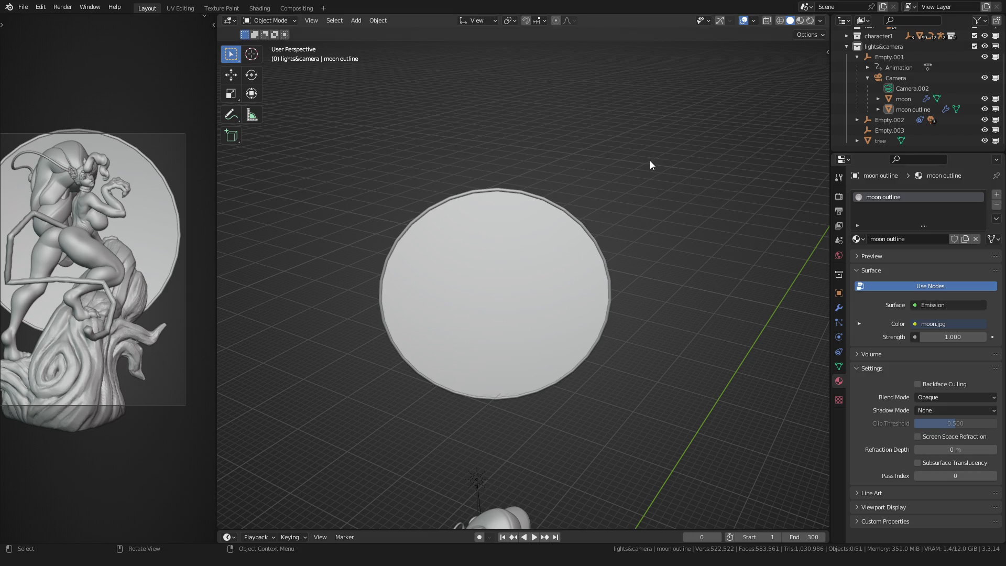
{"action": "scroll", "coordinate": [650, 166], "scroll_direction": "up", "scroll_amount": 2}
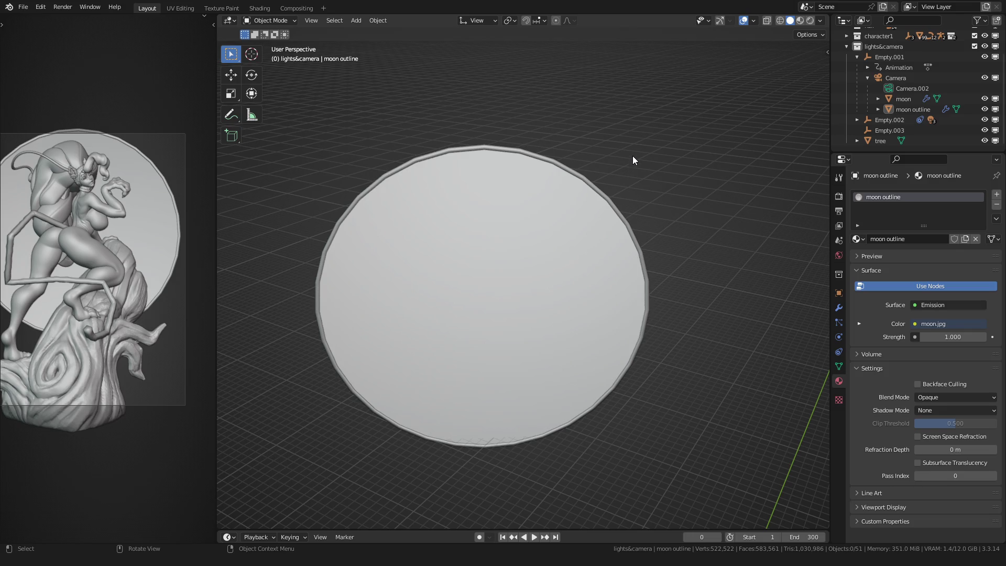
{"action": "scroll", "coordinate": [633, 155], "scroll_direction": "down", "scroll_amount": 3}
{"action": "left_click", "coordinate": [265, 8]}
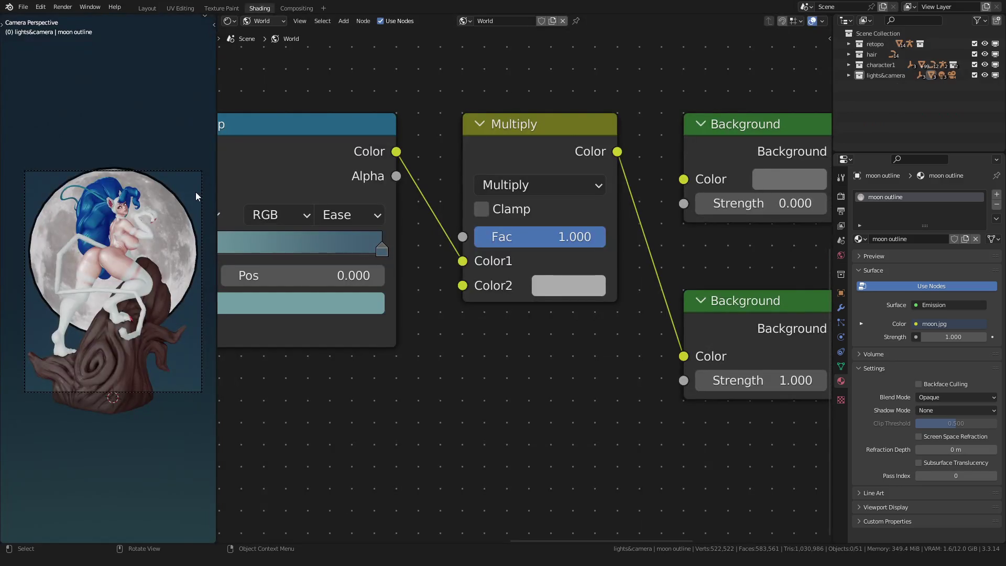
Delete the Texture Coordinate, Mapping and image nodes from the outline's Object material.
{"action": "left_click", "coordinate": [94, 235]}
{"action": "scroll", "coordinate": [93, 235], "scroll_direction": "up", "scroll_amount": 5}
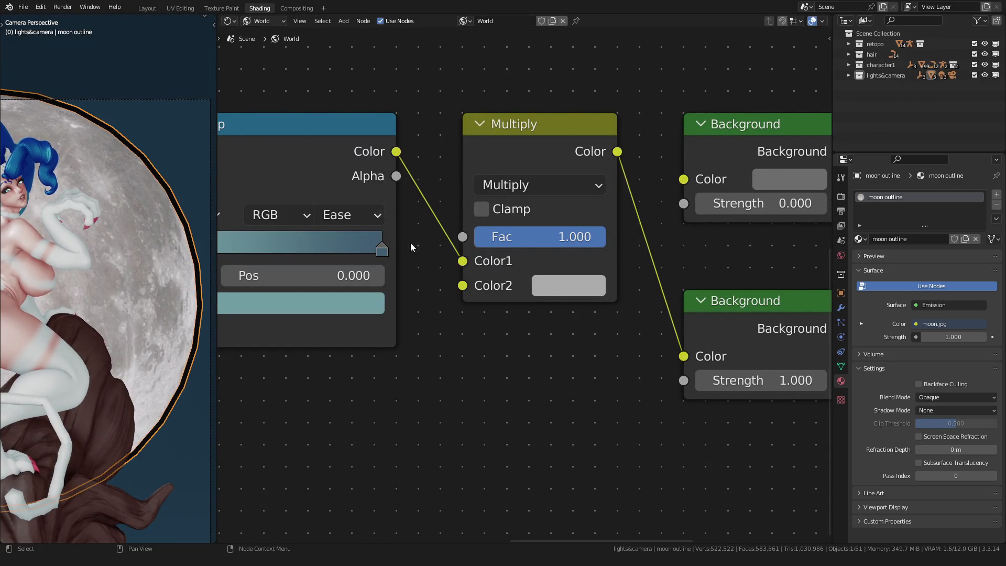
{"action": "scroll", "coordinate": [410, 248], "scroll_direction": "down", "scroll_amount": 6}
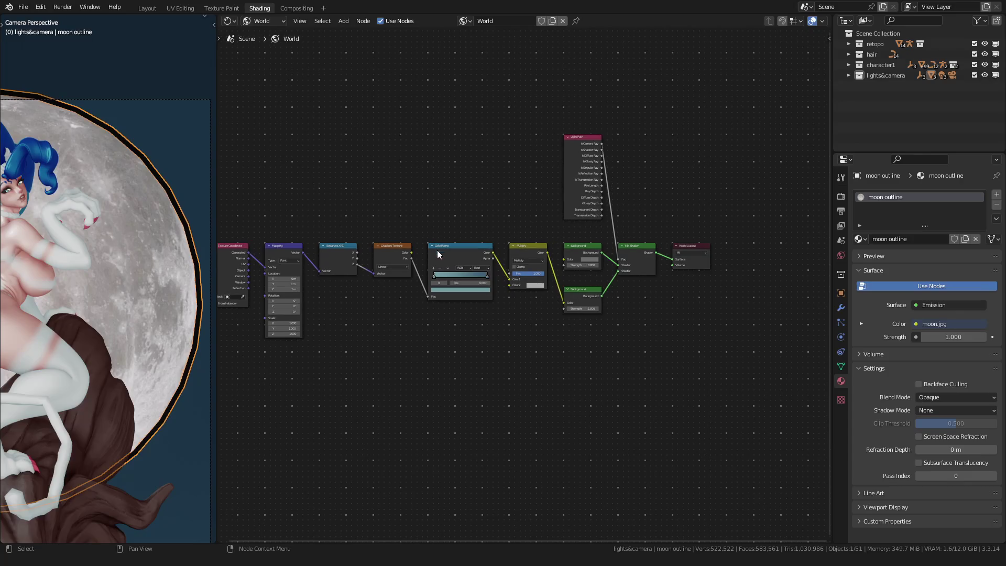
{"action": "left_click", "coordinate": [265, 21]}
{"action": "left_click", "coordinate": [273, 72]}
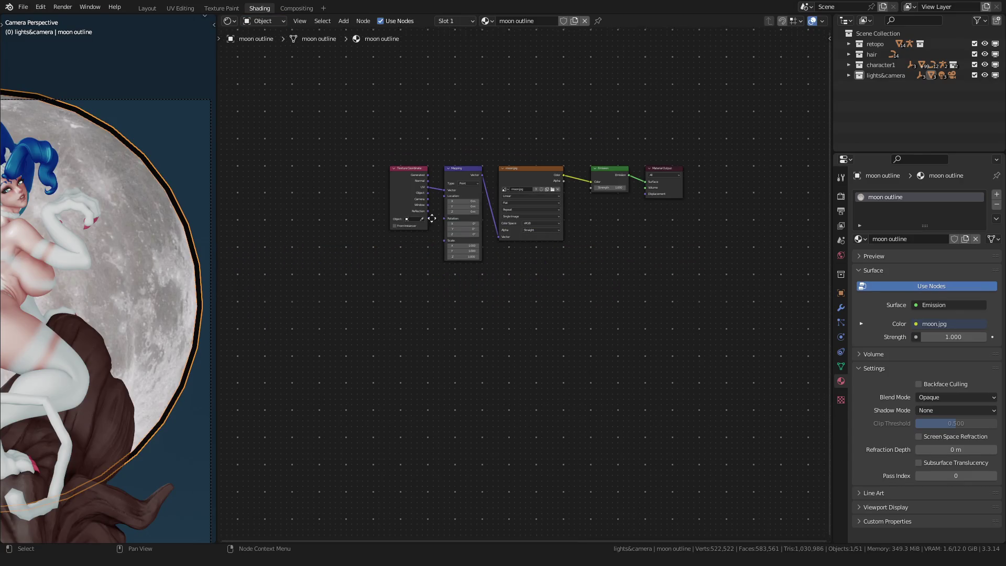
{"action": "key", "text": "Home"}
{"action": "left_click_drag", "start_coordinate": [314, 197], "coordinate": [532, 361]}
{"action": "key", "text": "x"}
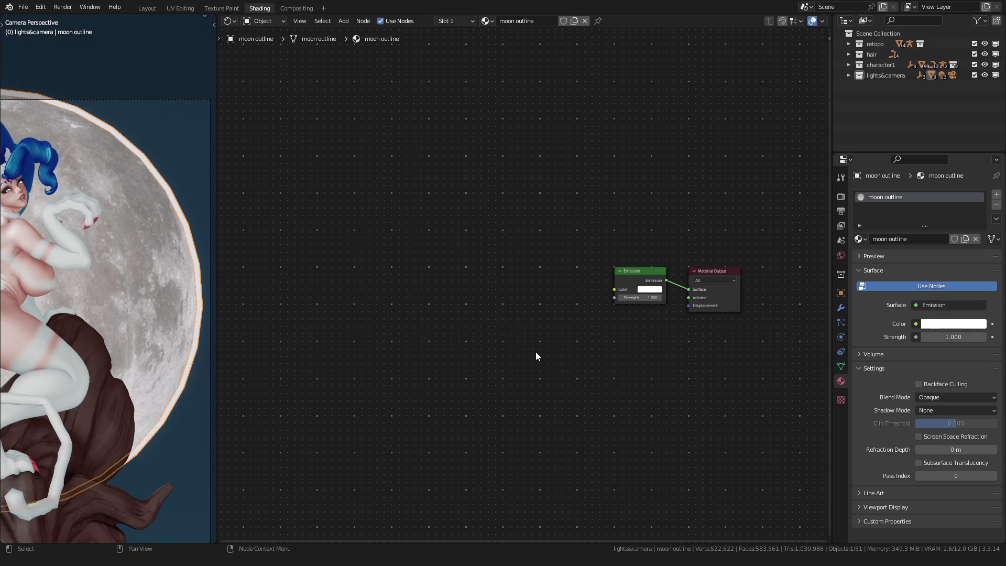
Set the outline's Emission Strength to 21 and check its glow.
{"action": "scroll", "coordinate": [496, 365], "scroll_direction": "up", "scroll_amount": 4}
{"action": "left_click", "coordinate": [580, 322]}
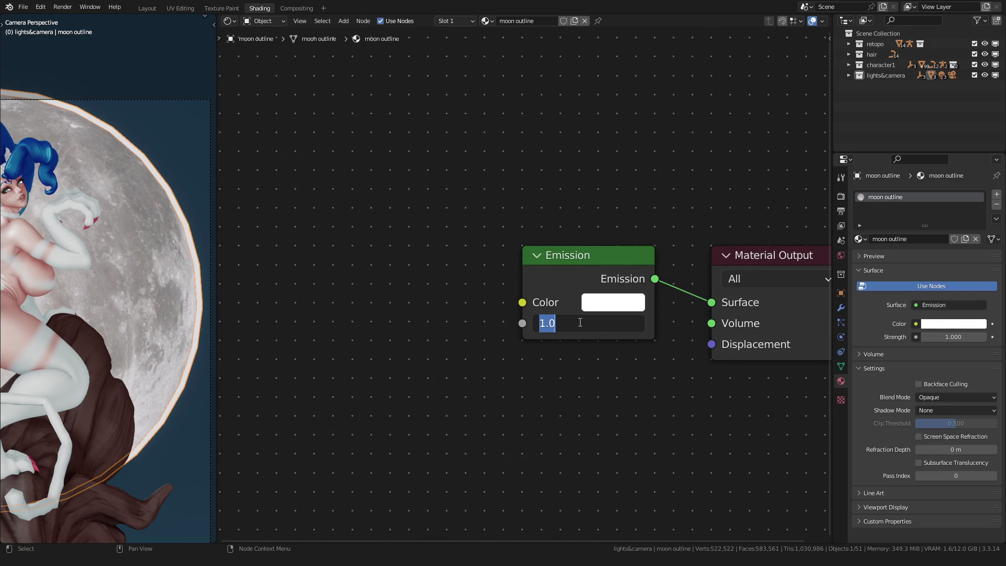
{"action": "type", "text": "21"}
{"action": "key", "text": "Return"}
{"action": "scroll", "coordinate": [130, 228], "scroll_direction": "down", "scroll_amount": 3}
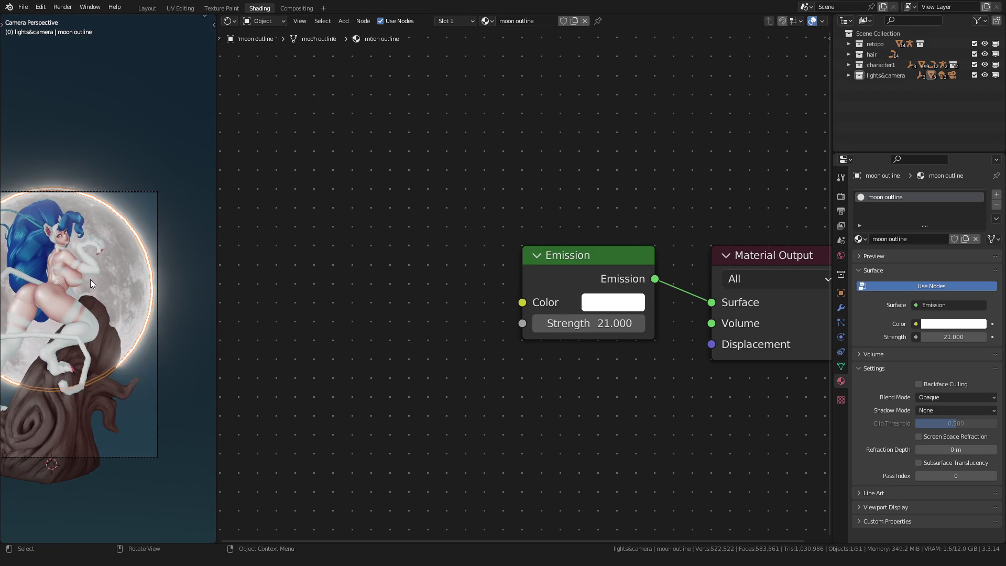
{"action": "left_click", "coordinate": [69, 121]}
{"action": "mouse_move", "coordinate": [70, 136]}
{"action": "middle_mouse_down", "text": "shift"}
{"action": "mouse_move", "coordinate": [60, 156]}
{"action": "mouse_move", "coordinate": [42, 140]}
{"action": "middle_mouse_up", "text": "shift"}
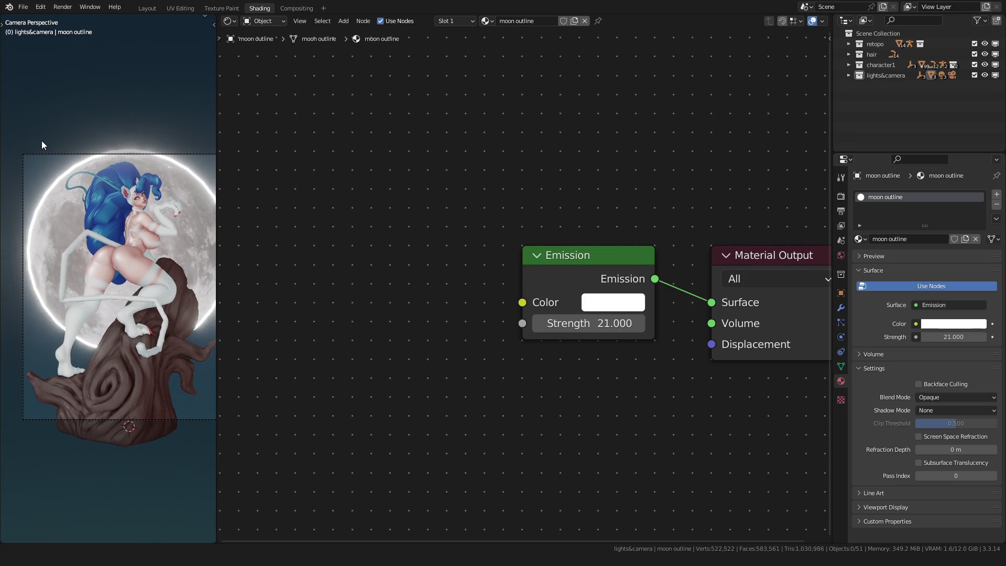
{"action": "scroll", "coordinate": [55, 184], "scroll_direction": "down", "scroll_amount": 3}
{"action": "scroll", "coordinate": [56, 184], "scroll_direction": "up", "scroll_amount": 2}
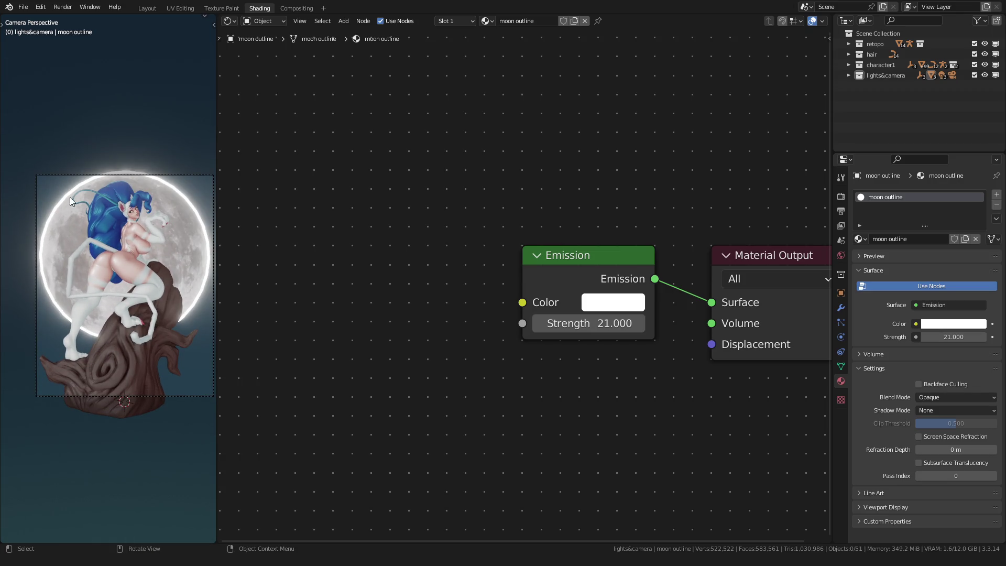
{"action": "left_click", "coordinate": [147, 8]}
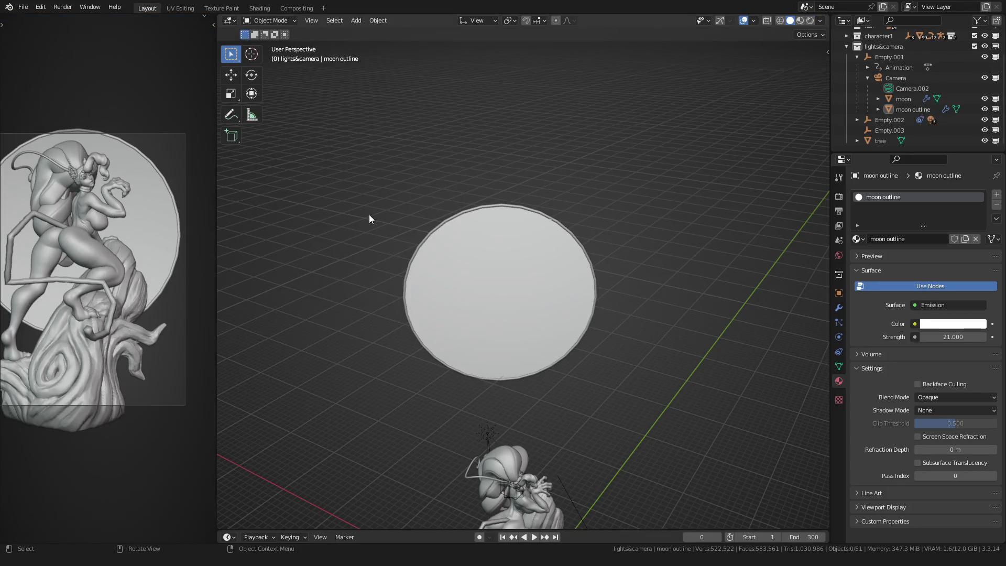
View through the camera in Rendered shading with scene Simplify turned off.
{"action": "key", "text": "KP_0"}
{"action": "scroll", "coordinate": [399, 196], "scroll_direction": "up", "scroll_amount": 5}
{"action": "left_click", "coordinate": [354, 118]}
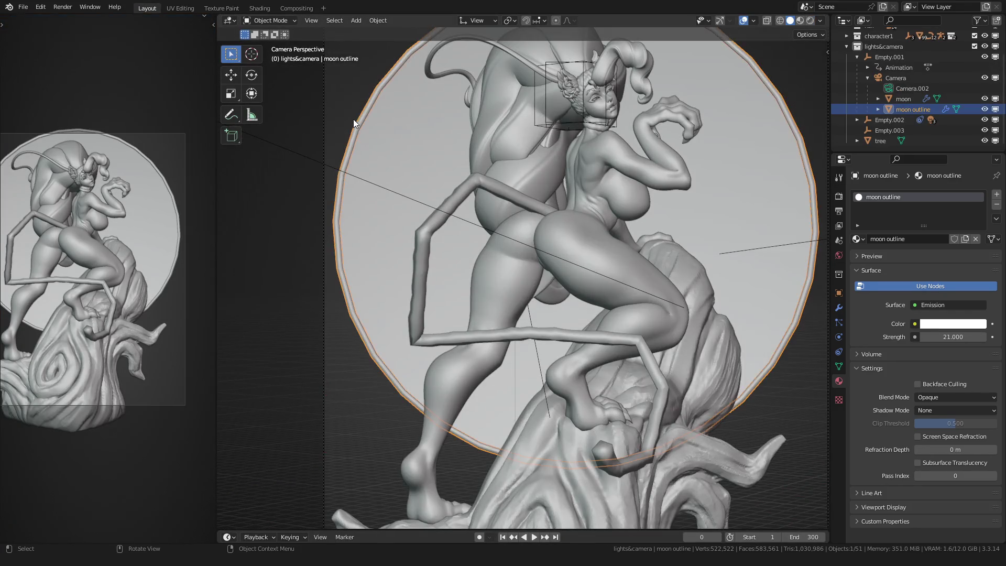
{"action": "key", "text": "Tab"}
{"action": "scroll", "coordinate": [349, 138], "scroll_direction": "up", "scroll_amount": 2}
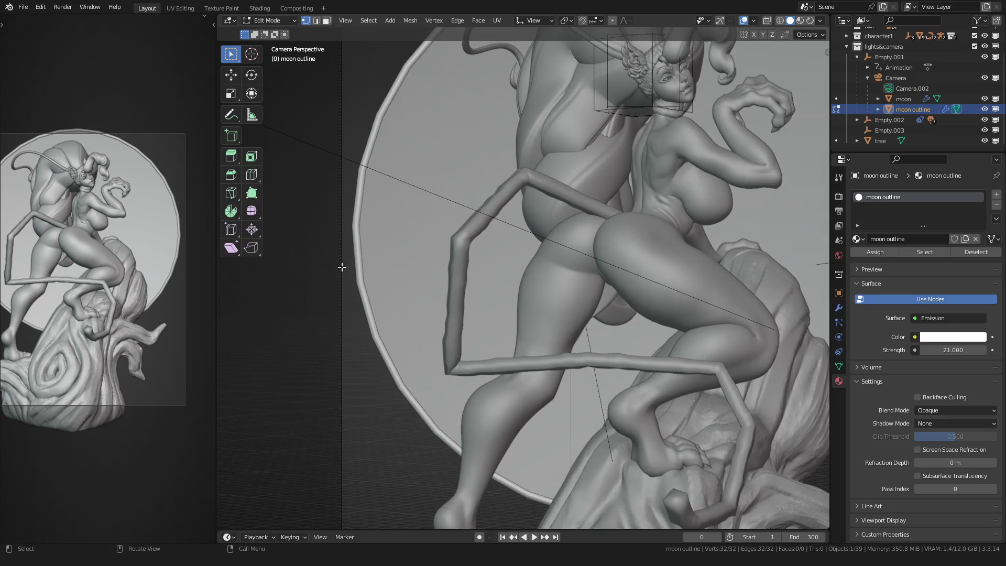
{"action": "left_click", "coordinate": [838, 196]}
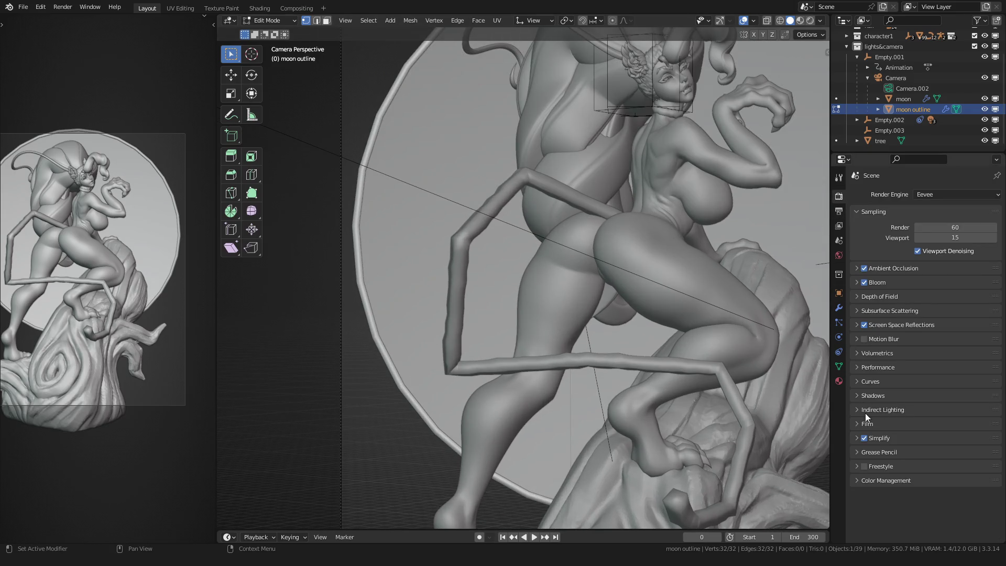
{"action": "left_click", "coordinate": [864, 437]}
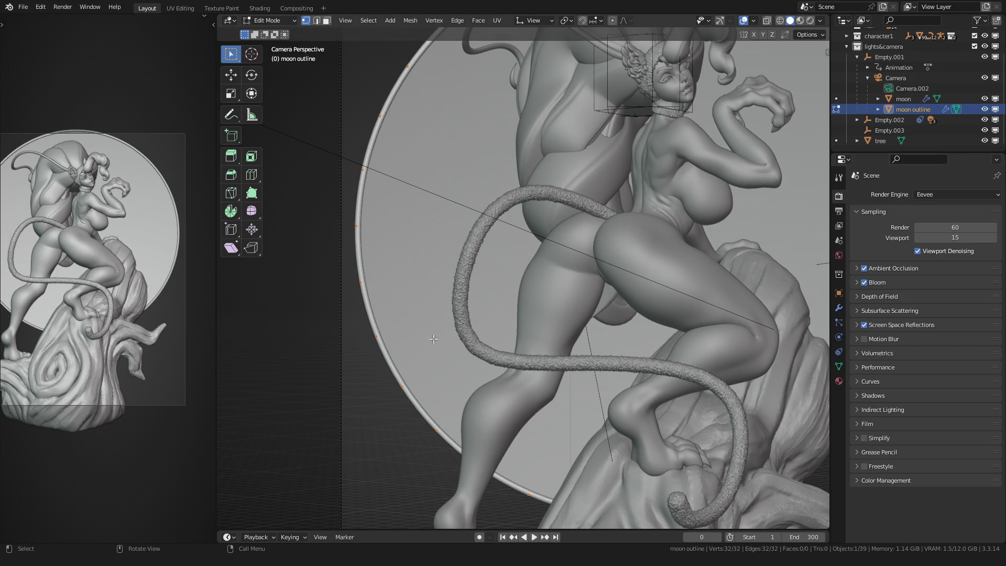
{"action": "key", "text": "z"}
{"action": "scroll", "coordinate": [431, 277], "scroll_direction": "down", "scroll_amount": 2}
Scale the moon outline and toggle the extras overlay.
{"action": "key", "text": "s"}
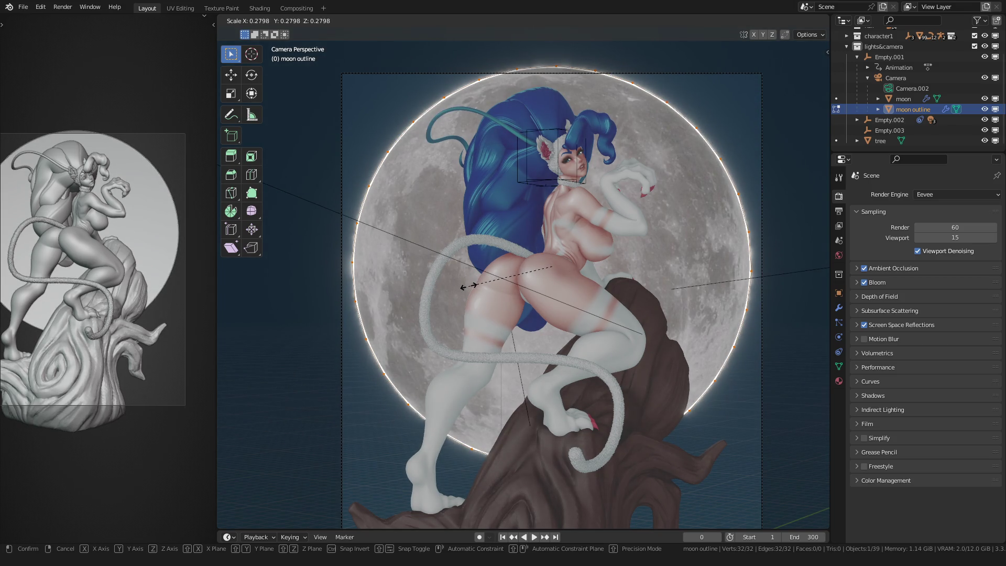
{"action": "left_click", "coordinate": [462, 286]}
{"action": "key", "text": "grave"}
{"action": "key", "text": "q"}
{"action": "left_click", "coordinate": [320, 295]}
{"action": "scroll", "coordinate": [410, 293], "scroll_direction": "down", "scroll_amount": 4}
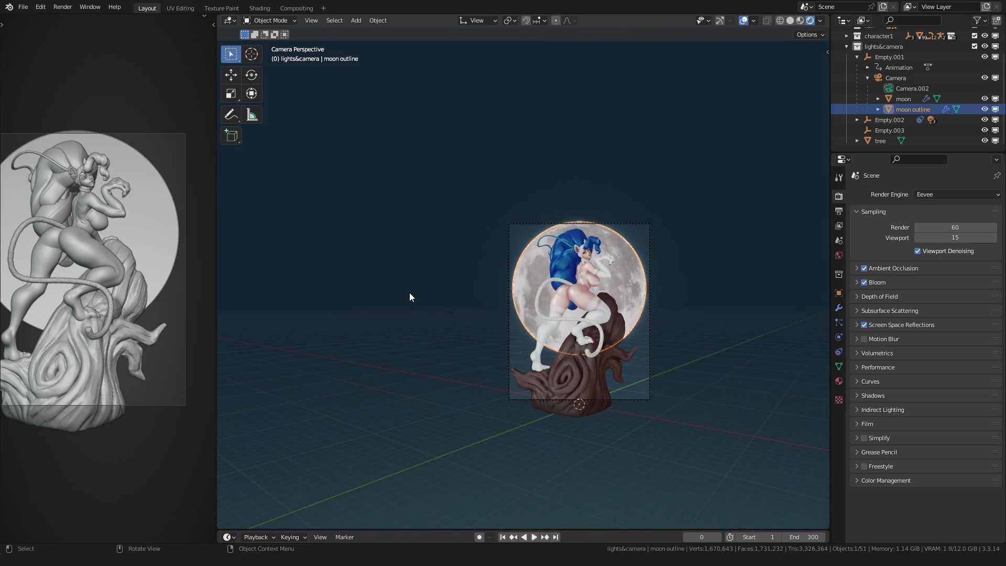
{"action": "scroll", "coordinate": [411, 292], "scroll_direction": "up", "scroll_amount": 10}
Enlarge the moon outline ring in Edit Mode in two passes, then play the turntable.
{"action": "key", "text": "Tab"}
{"action": "key", "text": "s"}
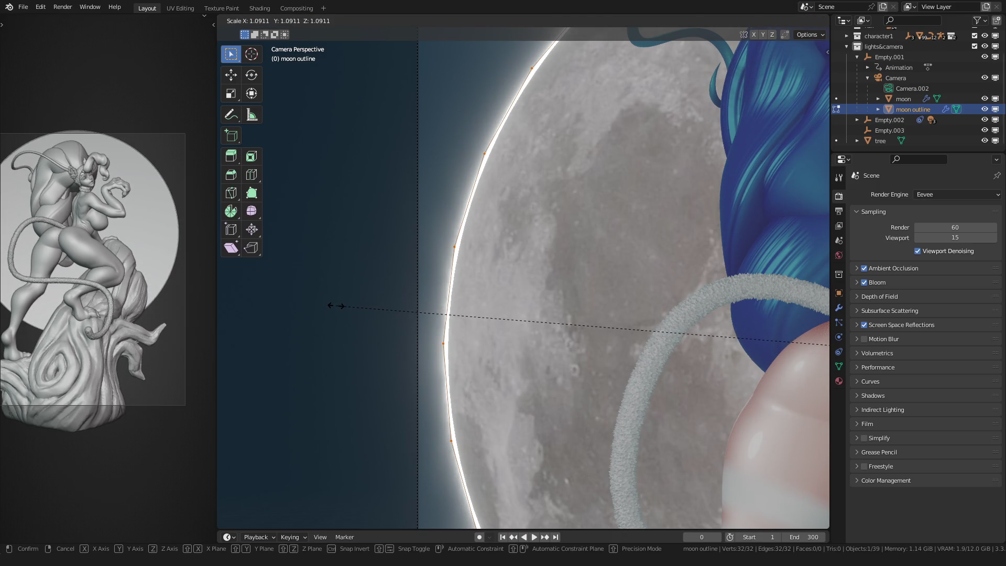
{"action": "left_click", "coordinate": [337, 309]}
{"action": "key", "text": "Tab"}
{"action": "scroll", "coordinate": [346, 321], "scroll_direction": "down", "scroll_amount": 8}
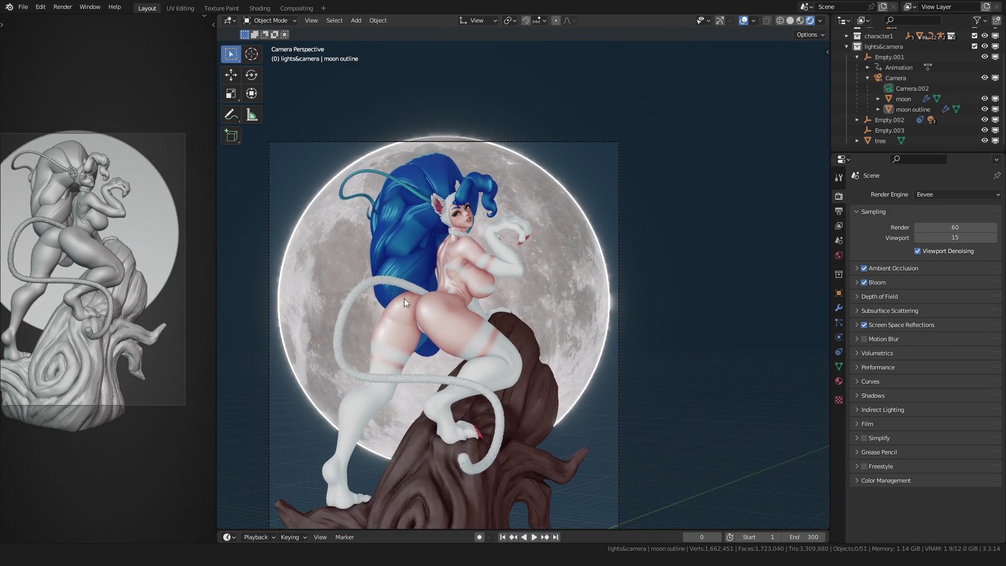
{"action": "scroll", "coordinate": [367, 295], "scroll_direction": "up", "scroll_amount": 4}
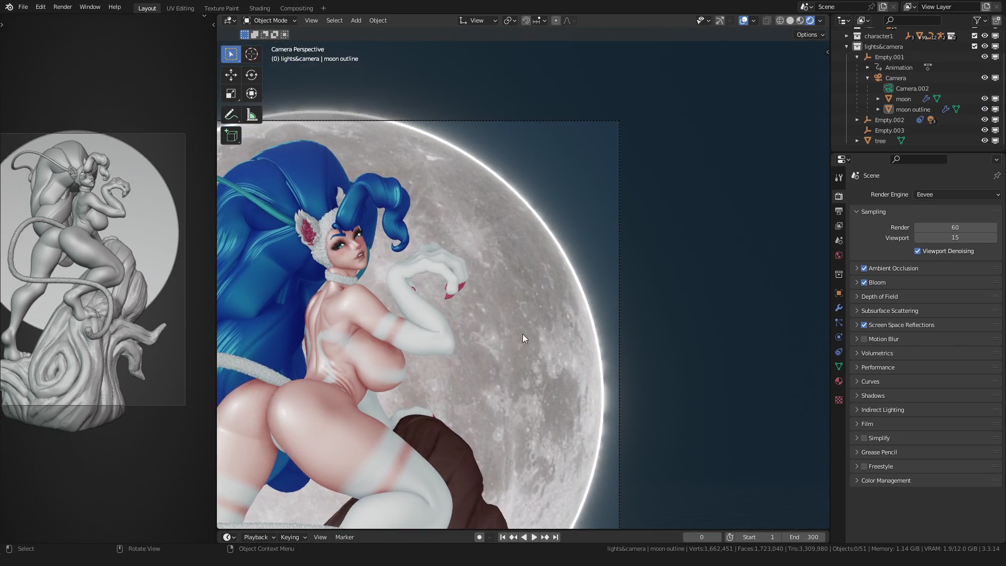
{"action": "scroll", "coordinate": [519, 333], "scroll_direction": "up", "scroll_amount": 4}
{"action": "key", "text": "Tab"}
{"action": "key", "text": "s"}
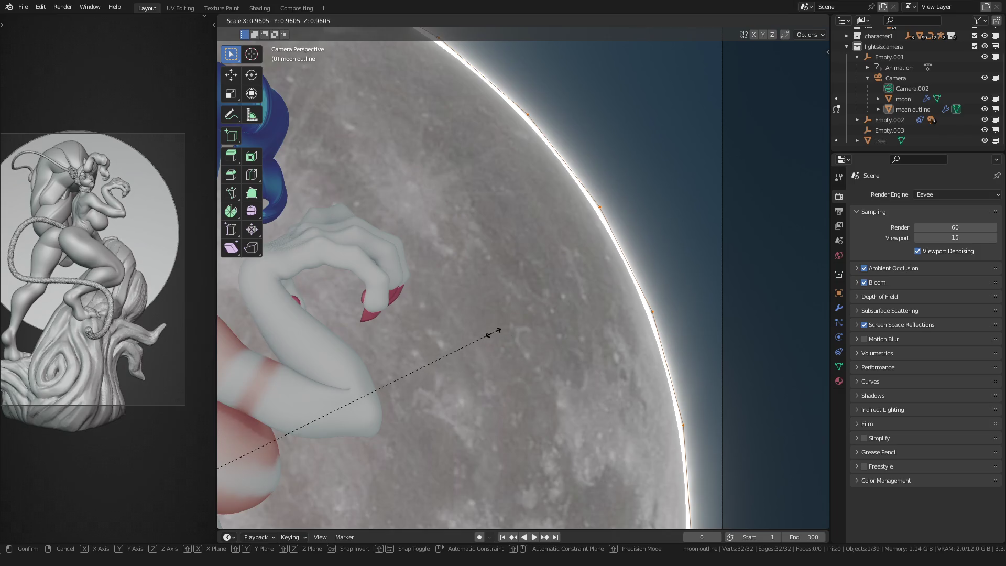
{"action": "left_click", "coordinate": [666, 187]}
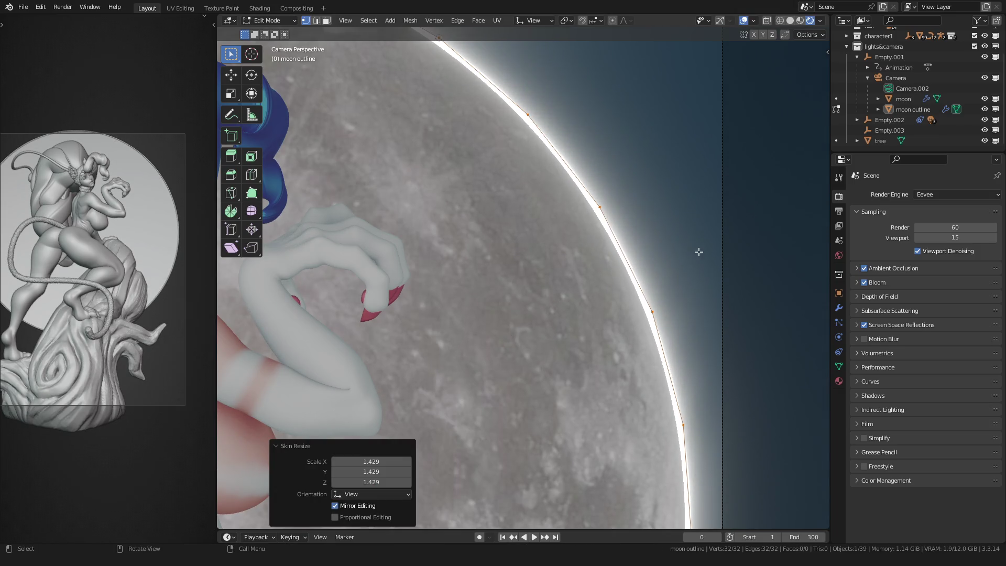
{"action": "key", "text": "Tab"}
{"action": "scroll", "coordinate": [588, 194], "scroll_direction": "down", "scroll_amount": 8}
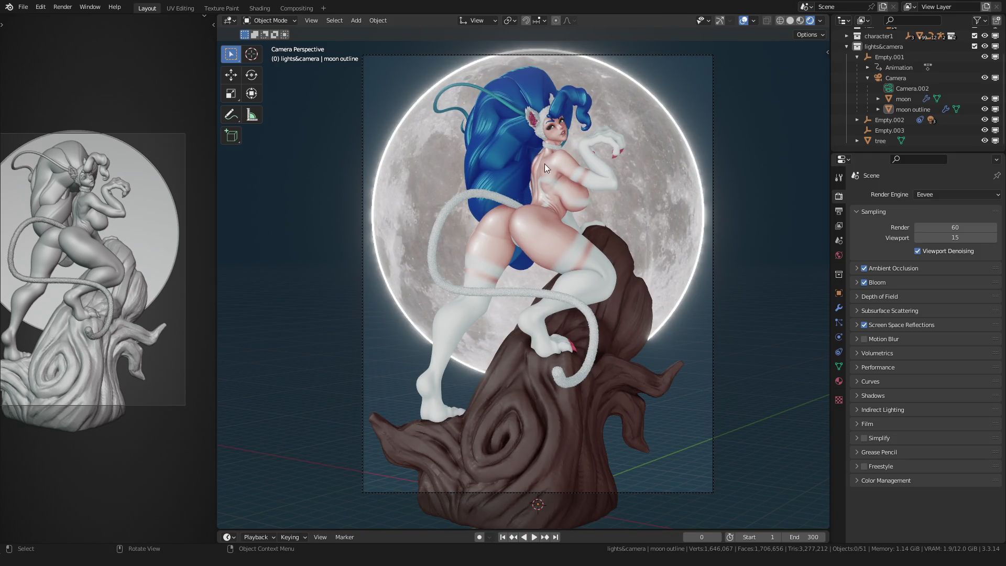
{"action": "scroll", "coordinate": [331, 225], "scroll_direction": "down", "scroll_amount": 1}
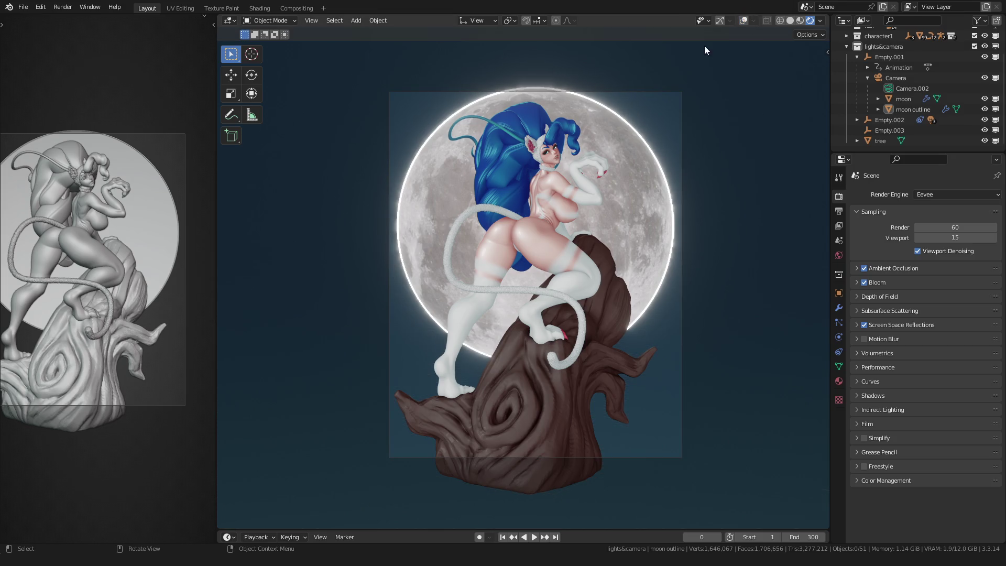
{"action": "key", "text": "space"}
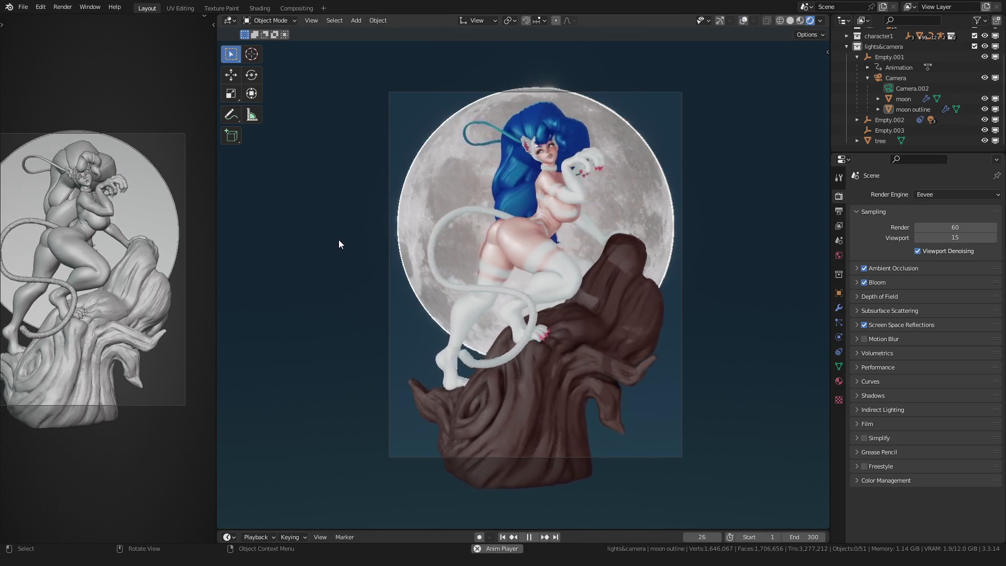
Stop playback, step through frames 60 and 240, and return to the first frame.
{"action": "key", "text": "space"}
{"action": "left_click", "coordinate": [702, 537]}
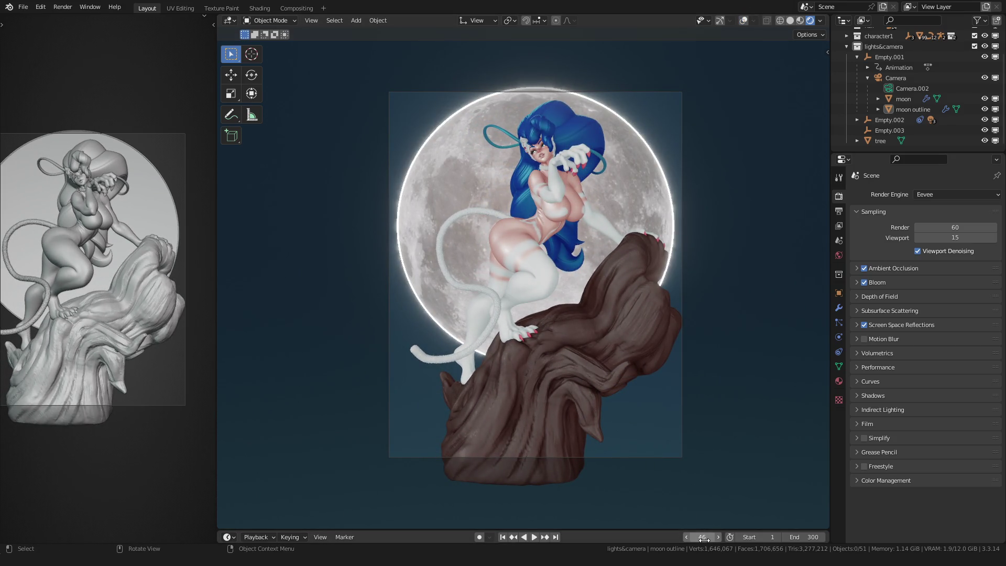
{"action": "type", "text": "60"}
{"action": "key", "text": "Return"}
{"action": "key", "text": "Up"}
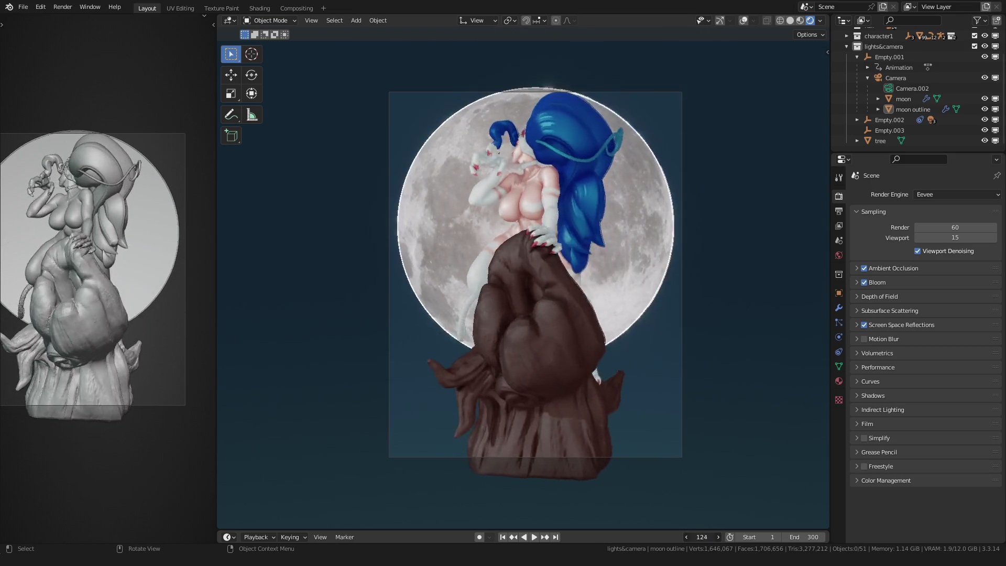
{"action": "key", "text": "Up"}
{"action": "key", "text": "Up"}
{"action": "key", "text": "Up"}
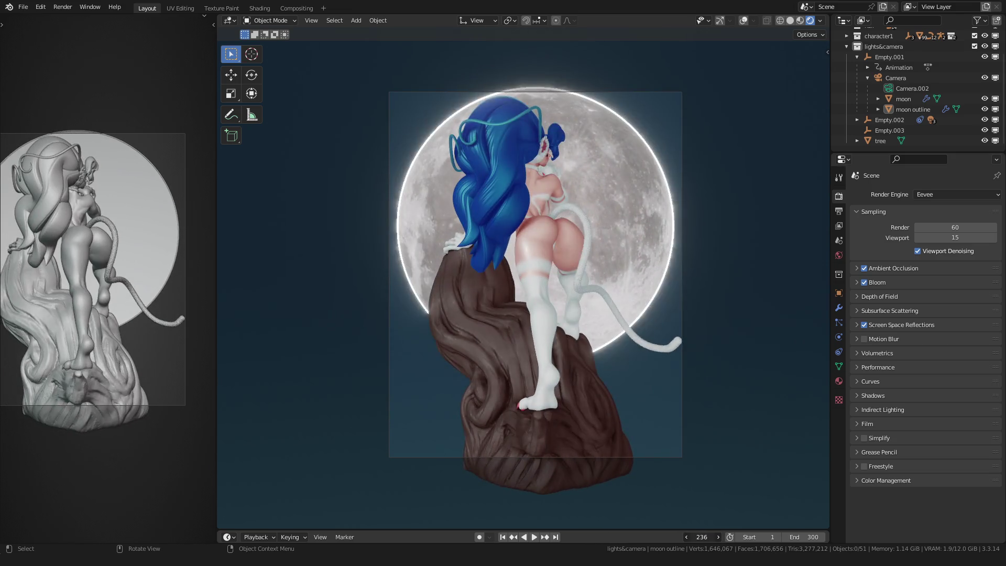
{"action": "key", "text": "Down"}
{"action": "key", "text": "Down"}
{"action": "key", "text": "Down"}
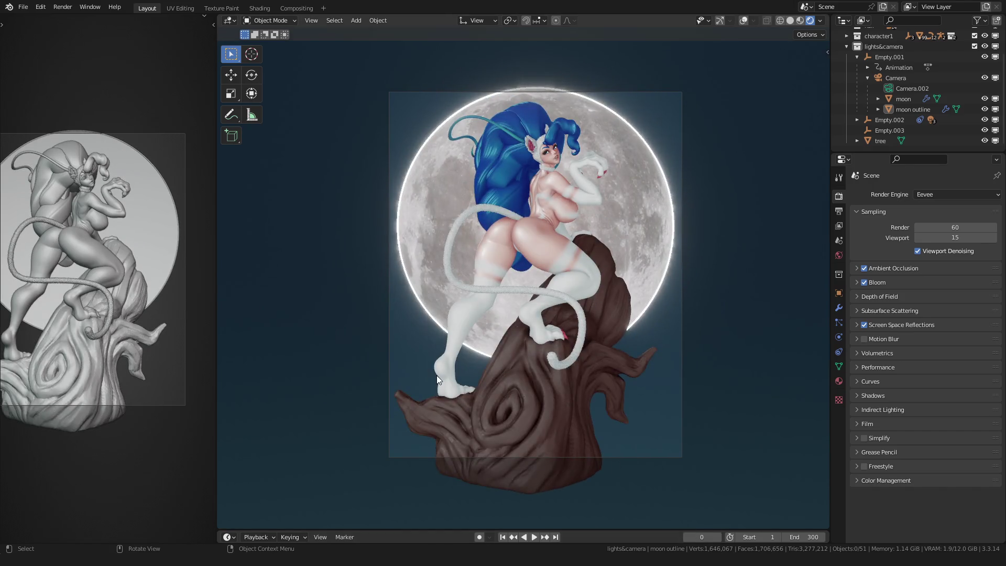
{"action": "scroll", "coordinate": [359, 294], "scroll_direction": "down", "scroll_amount": 3}
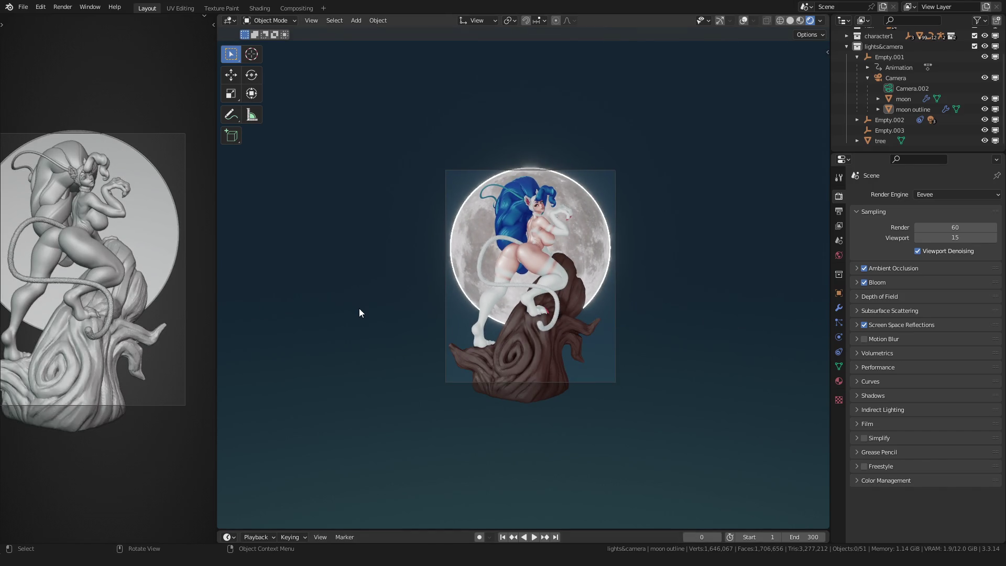
Return to Solid shading with overlays on and save the file as 04.blend.
{"action": "key", "text": "z"}
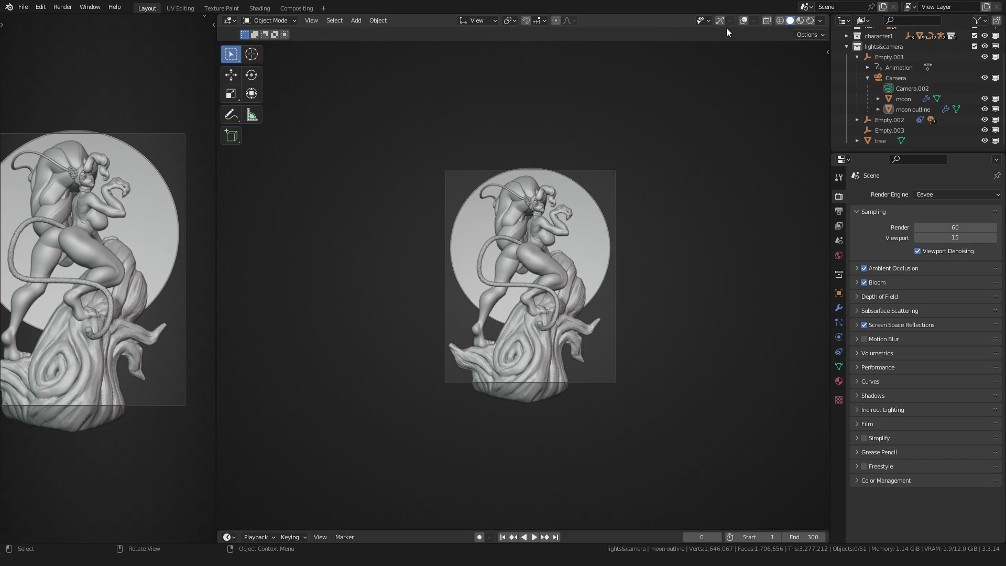
{"action": "left_click", "coordinate": [741, 23]}
{"action": "key", "text": "ctrl+s"}
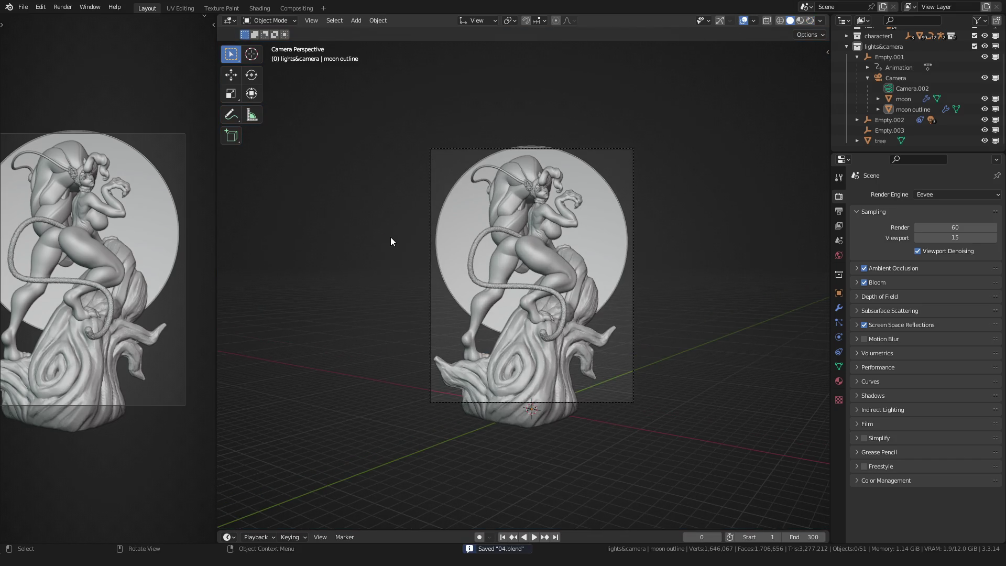
{"action": "scroll", "coordinate": [391, 237], "scroll_direction": "up", "scroll_amount": 2}
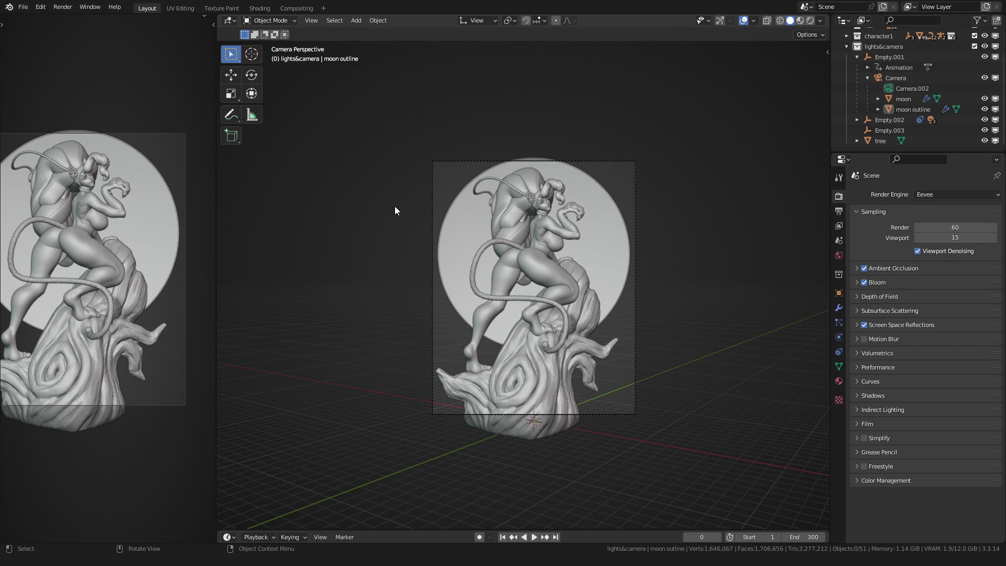
{"action": "key", "text": "z"}
{"action": "left_click", "coordinate": [371, 256]}
In solid shading, shrink the moon outline and moon to 0.924 and raise them along Z.
{"action": "key", "text": "z"}
{"action": "left_click", "coordinate": [425, 264]}
{"action": "scroll", "coordinate": [398, 268], "scroll_direction": "up", "scroll_amount": 3}
{"action": "left_click", "coordinate": [376, 271]}
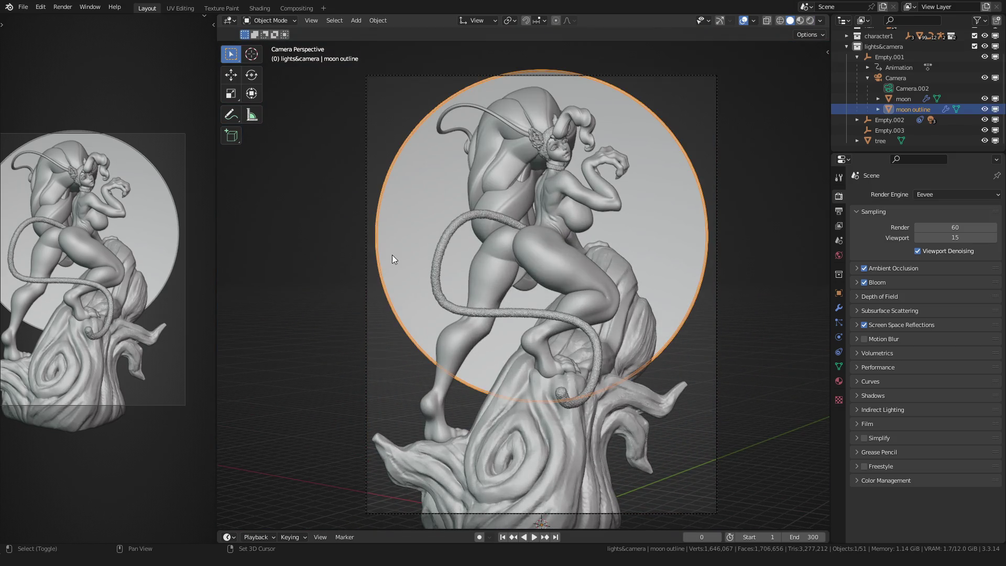
{"action": "left_click", "coordinate": [392, 256], "text": "shift"}
{"action": "key", "text": "Tab"}
{"action": "key", "text": "s"}
{"action": "left_click", "coordinate": [332, 287]}
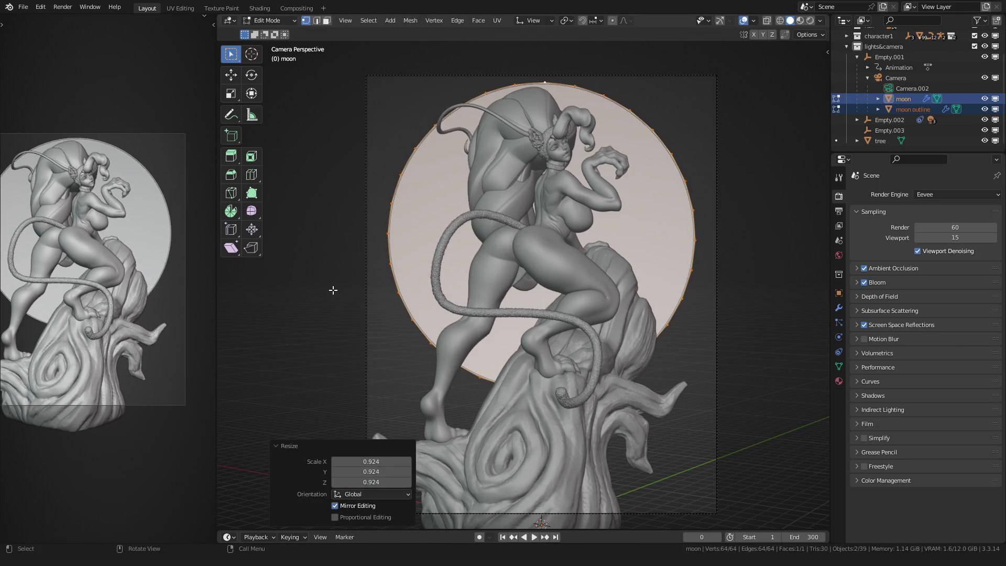
{"action": "key", "text": "g"}
{"action": "key", "text": "z"}
{"action": "key", "text": "z"}
{"action": "key", "text": "Return"}
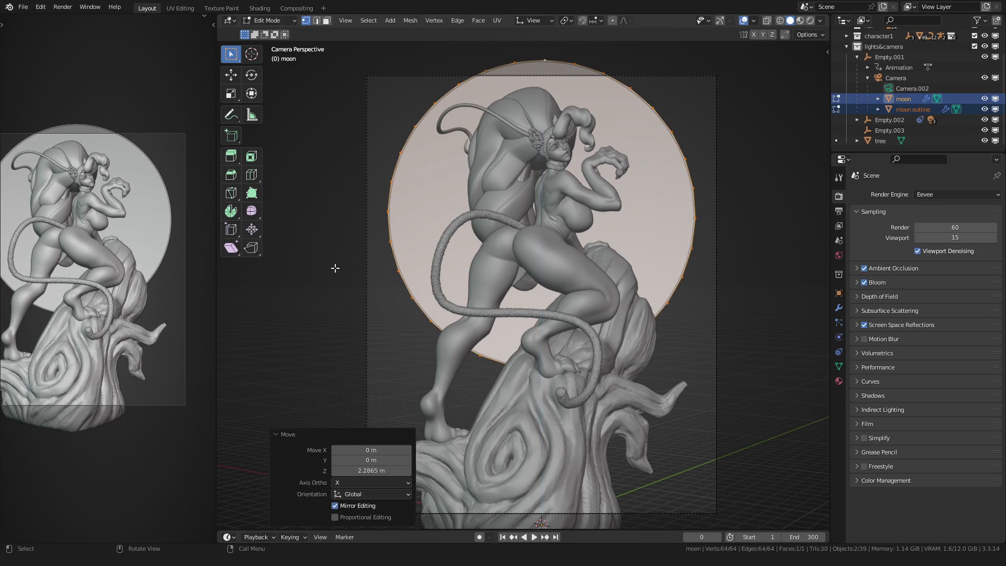
{"action": "key", "text": "Tab"}
Switch to rendered shading and lift the moon outline and moon higher along global Z.
{"action": "key", "text": "z"}
{"action": "left_click", "coordinate": [348, 250]}
{"action": "scroll", "coordinate": [329, 257], "scroll_direction": "up", "scroll_amount": 2}
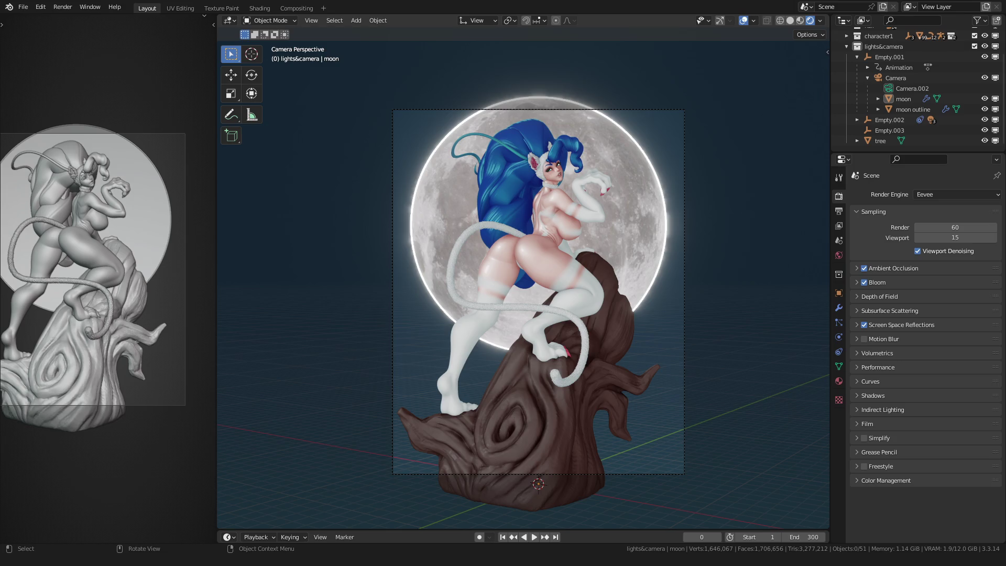
{"action": "scroll", "coordinate": [390, 234], "scroll_direction": "up", "scroll_amount": 2}
{"action": "left_click", "coordinate": [360, 222]}
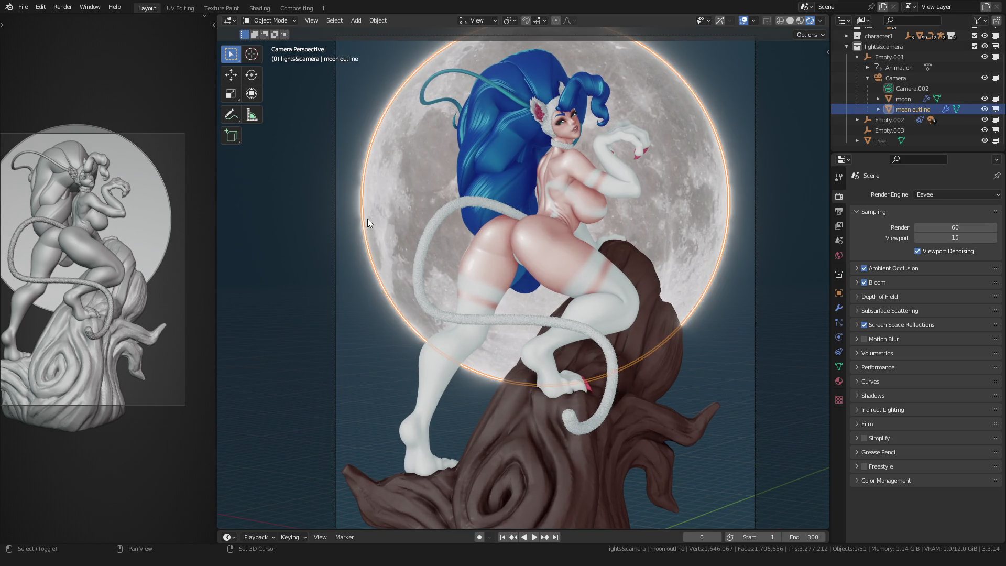
{"action": "left_click", "coordinate": [367, 219], "text": "shift"}
{"action": "key", "text": "Tab"}
{"action": "scroll", "coordinate": [328, 269], "scroll_direction": "down", "scroll_amount": 3}
{"action": "key", "text": "g"}
{"action": "key", "text": "z"}
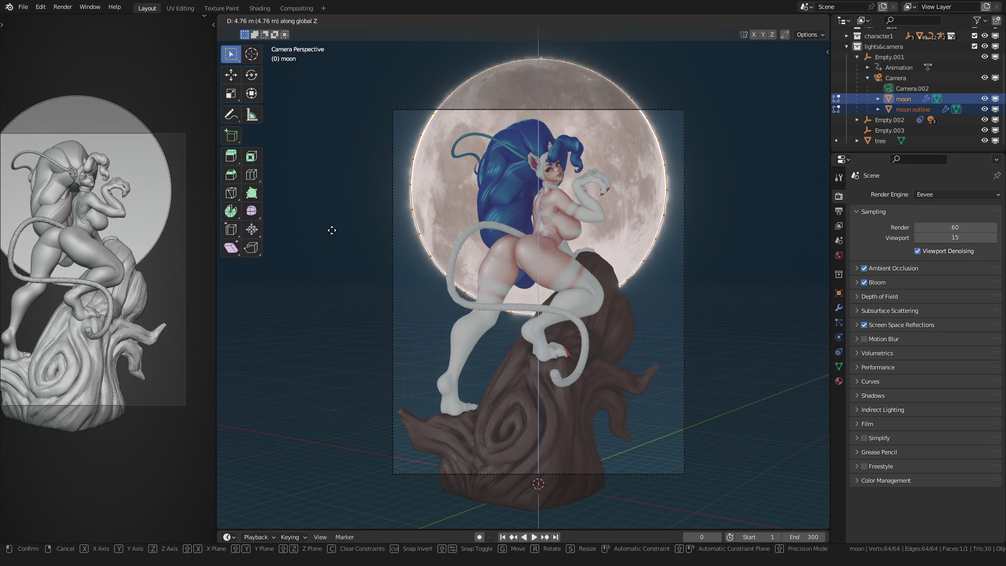
{"action": "left_click", "coordinate": [332, 231]}
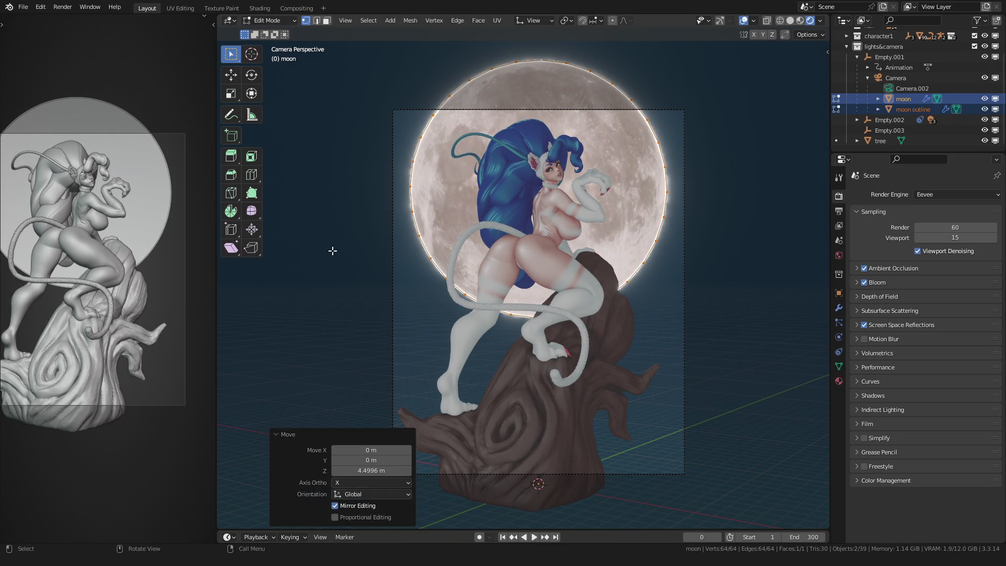
{"action": "key", "text": "Tab"}
{"action": "left_click", "coordinate": [335, 272]}
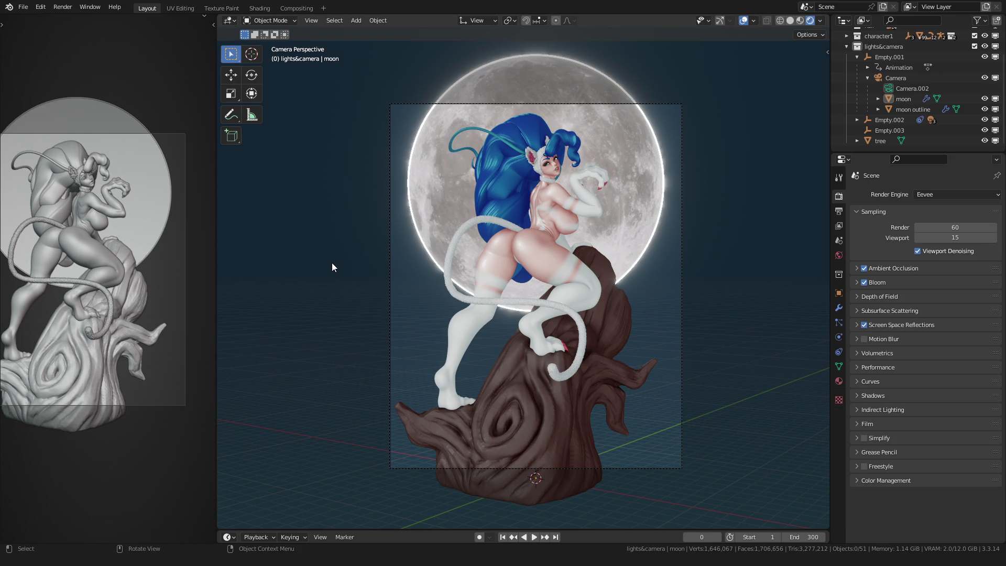
Save 04.blend, preview a later frame, and toggle viewport overlays off and back on.
{"action": "key", "text": "ctrl+s"}
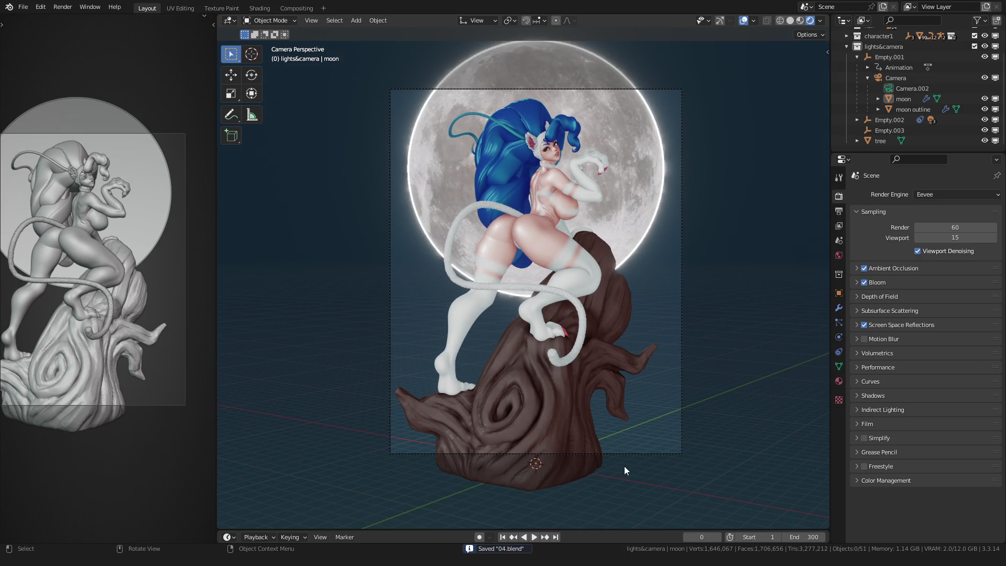
{"action": "mouse_move", "coordinate": [702, 537]}
{"action": "left_mouse_down"}
{"action": "mouse_move", "coordinate": [765, 537]}
{"action": "mouse_move", "coordinate": [609, 470]}
{"action": "left_mouse_up"}
{"action": "left_click", "coordinate": [746, 19]}
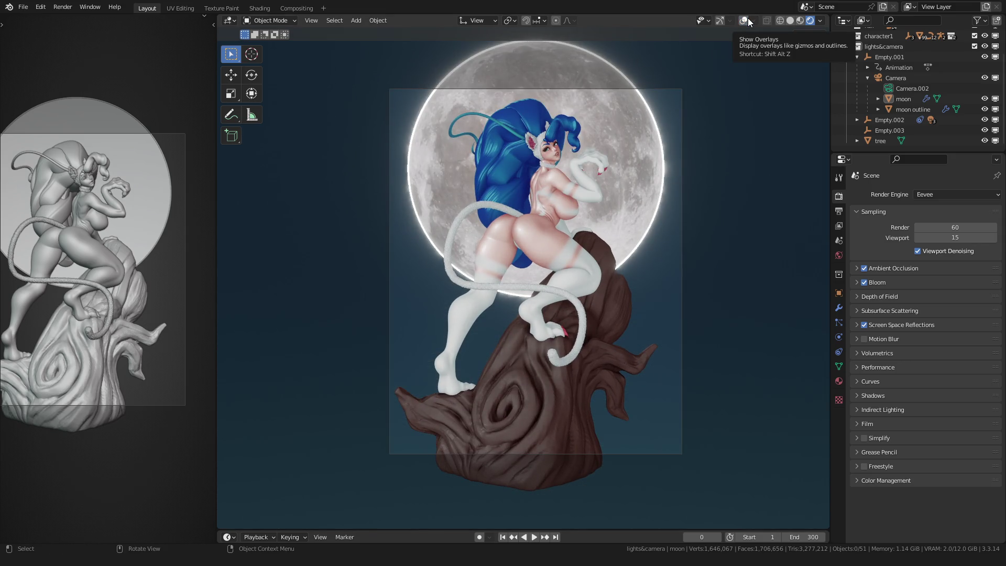
{"action": "left_click", "coordinate": [746, 20]}
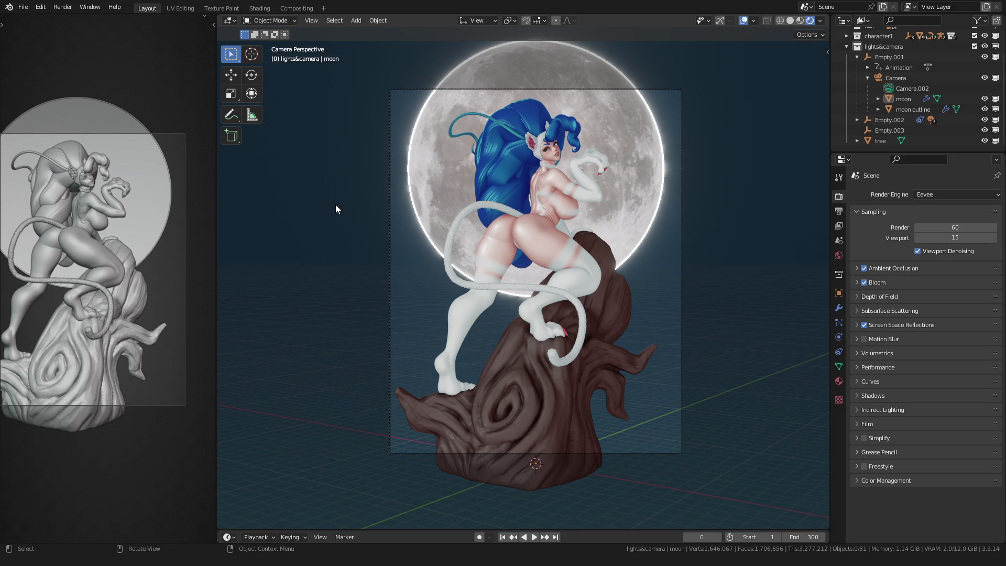
{"action": "mouse_move", "coordinate": [332, 228]}
{"action": "middle_mouse_down"}
{"action": "mouse_move", "coordinate": [339, 197]}
{"action": "mouse_move", "coordinate": [276, 244]}
{"action": "mouse_move", "coordinate": [417, 275]}
{"action": "middle_mouse_up"}
Duplicate the moon disc, leaving the copy in its original place.
{"action": "key", "text": "z"}
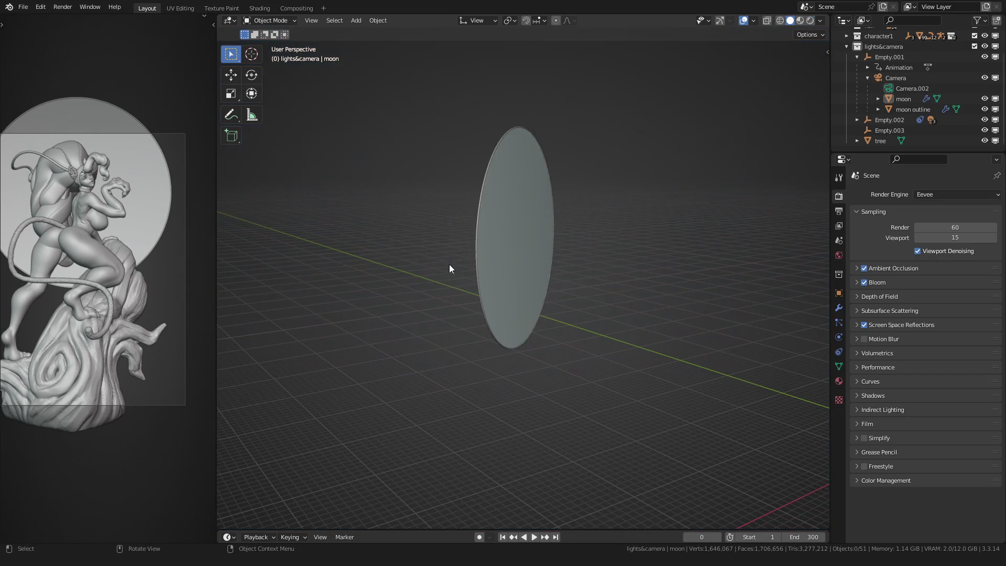
{"action": "left_click", "coordinate": [537, 246]}
{"action": "middle_click_drag", "start_coordinate": [537, 247], "coordinate": [443, 256]}
{"action": "key", "text": "shift+d"}
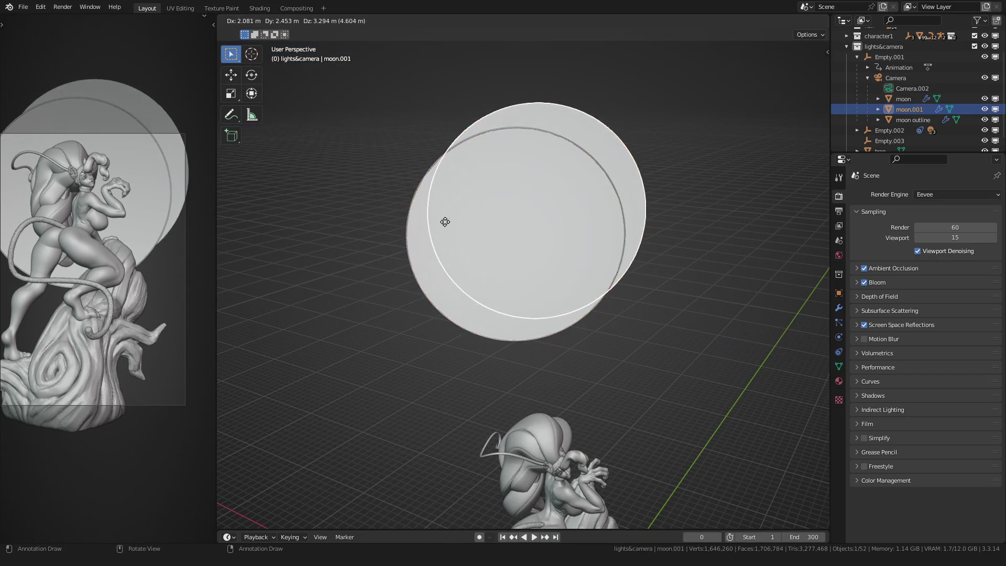
{"action": "key", "text": "Escape"}
Rename the copied object to bg in the Outliner.
{"action": "double_click", "coordinate": [903, 109]}
{"action": "type", "text": "bo"}
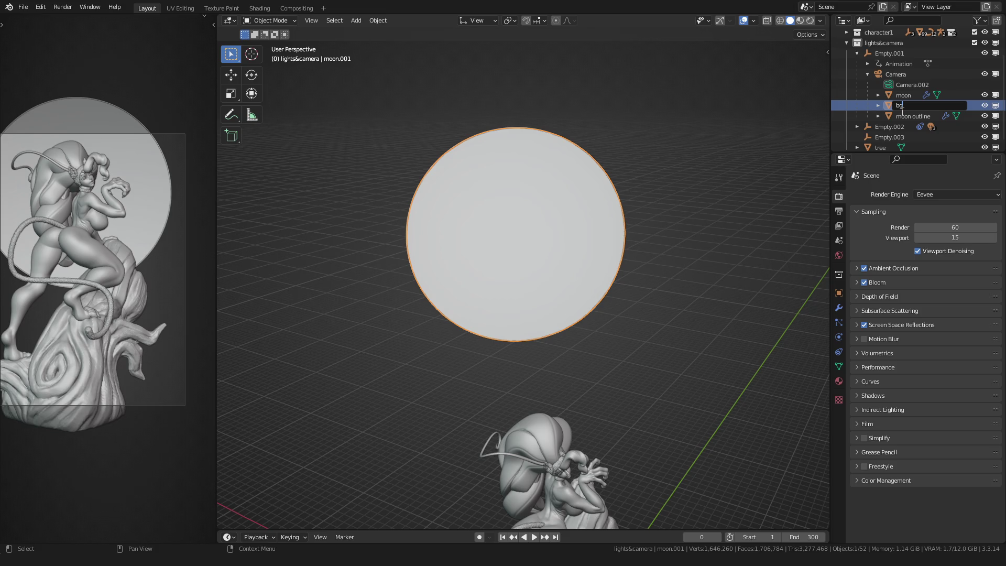
{"action": "key", "text": "ctrl+a"}
{"action": "type", "text": "bg"}
{"action": "key", "text": "Return"}
Rename the bg object's mesh data to bg as well, then enter Edit Mode.
{"action": "left_click", "coordinate": [879, 95]}
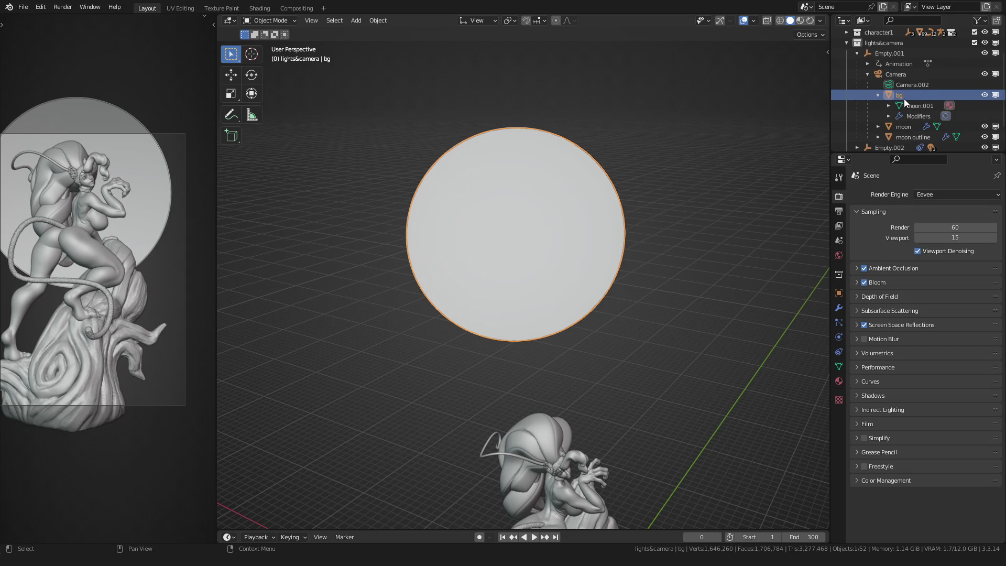
{"action": "double_click", "coordinate": [918, 105]}
{"action": "scroll", "coordinate": [930, 106], "scroll_direction": "down", "scroll_amount": 1}
{"action": "type", "text": "bg"}
{"action": "key", "text": "Return"}
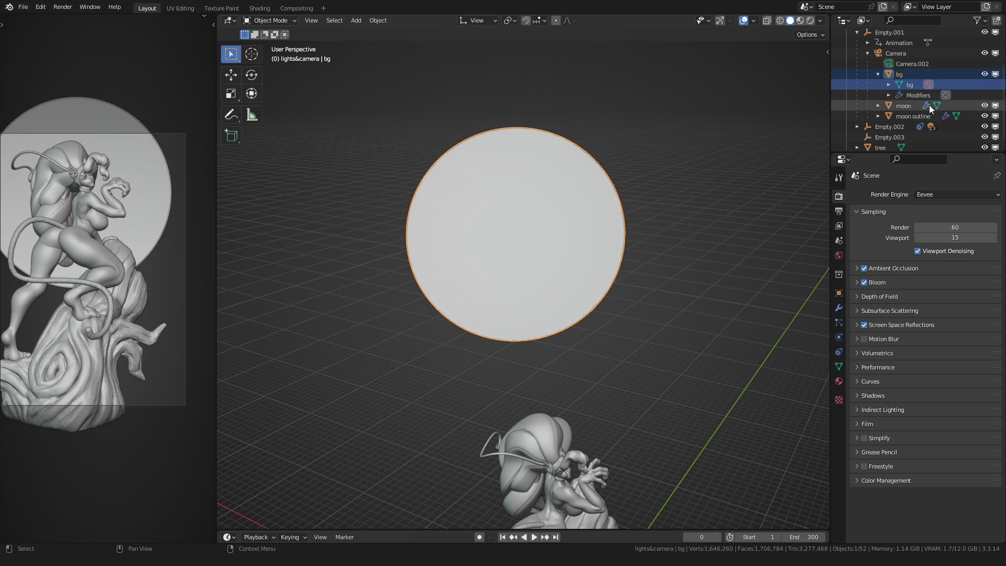
{"action": "left_click", "coordinate": [879, 74]}
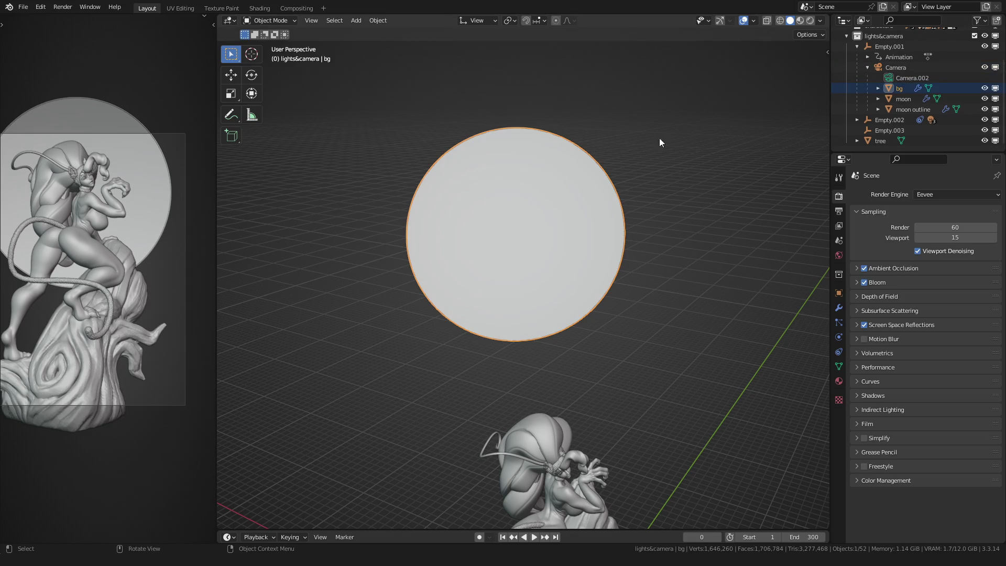
{"action": "middle_click_drag", "start_coordinate": [471, 153], "coordinate": [390, 263]}
{"action": "key", "text": "Tab"}
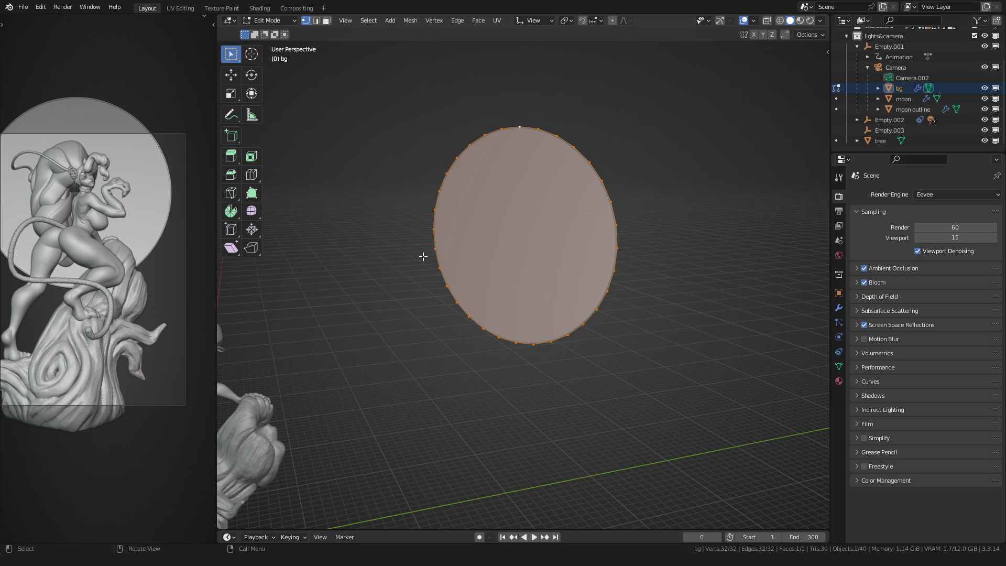
From the camera view, push the bg disc 17.482 m back behind the moon along Z.
{"action": "key", "text": "KP_0"}
{"action": "key", "text": "g"}
{"action": "key", "text": "z"}
{"action": "left_click", "coordinate": [374, 228]}
{"action": "middle_click_drag", "start_coordinate": [374, 231], "coordinate": [491, 275]}
{"action": "key", "text": "KP_0"}
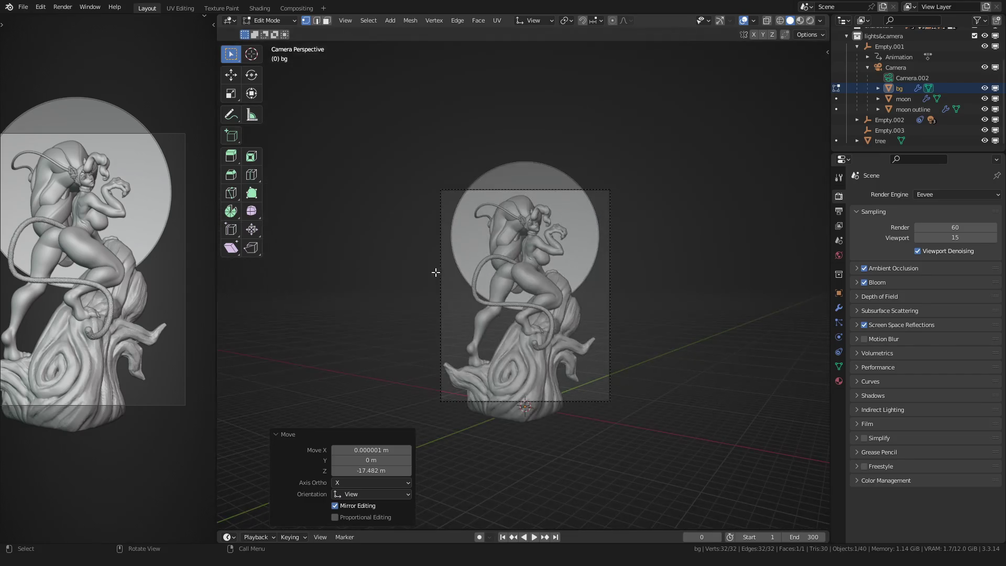
Scale the bg disc up 1.497 times and stretch it 1.226 along global Z.
{"action": "key", "text": "s"}
{"action": "left_click", "coordinate": [330, 265]}
{"action": "key", "text": "s"}
{"action": "key", "text": "z"}
{"action": "key", "text": "z"}
{"action": "key", "text": "z"}
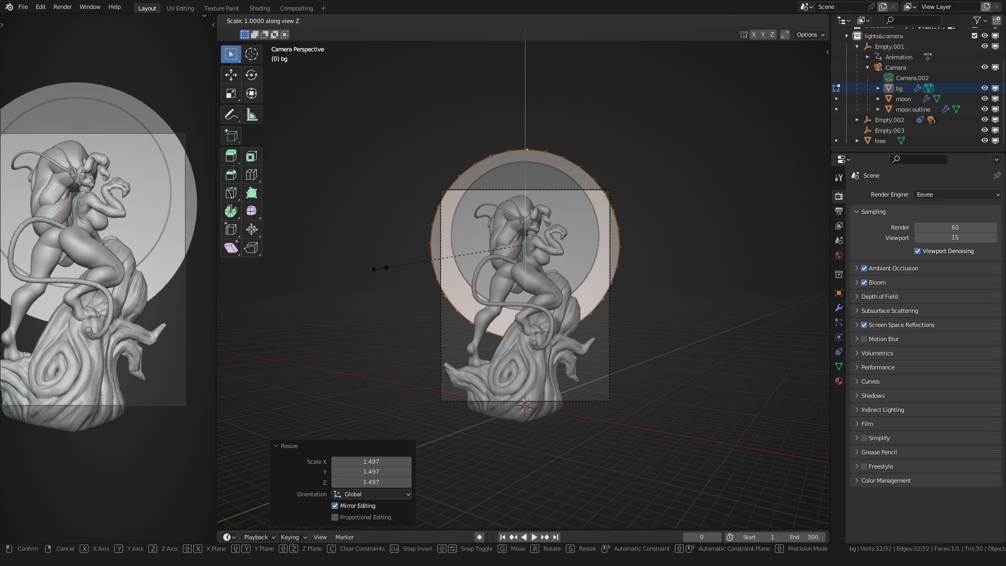
{"action": "left_click", "coordinate": [347, 272]}
{"action": "key", "text": "g"}
{"action": "key", "text": "z"}
{"action": "right_click", "coordinate": [347, 272]}
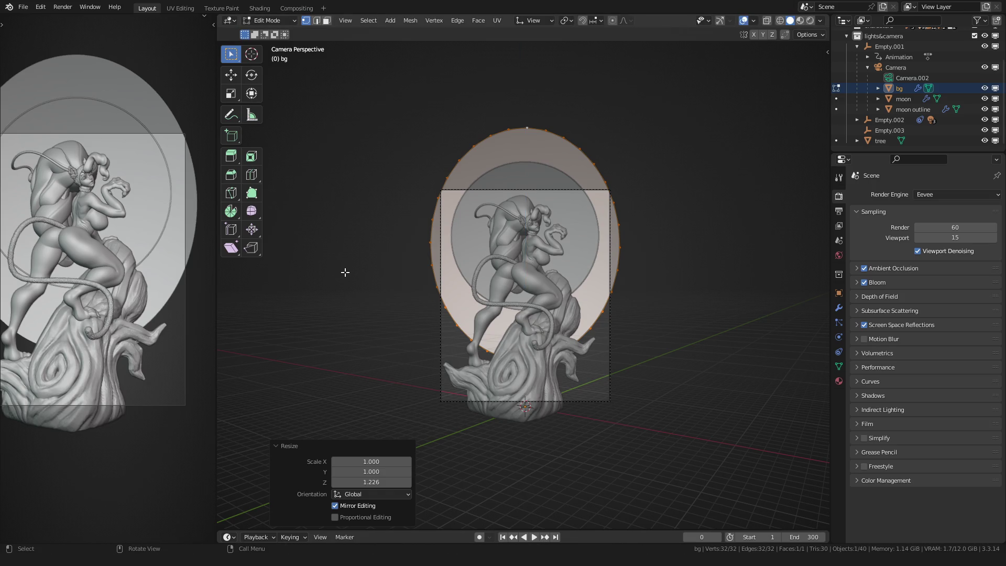
{"action": "key", "text": "Tab"}
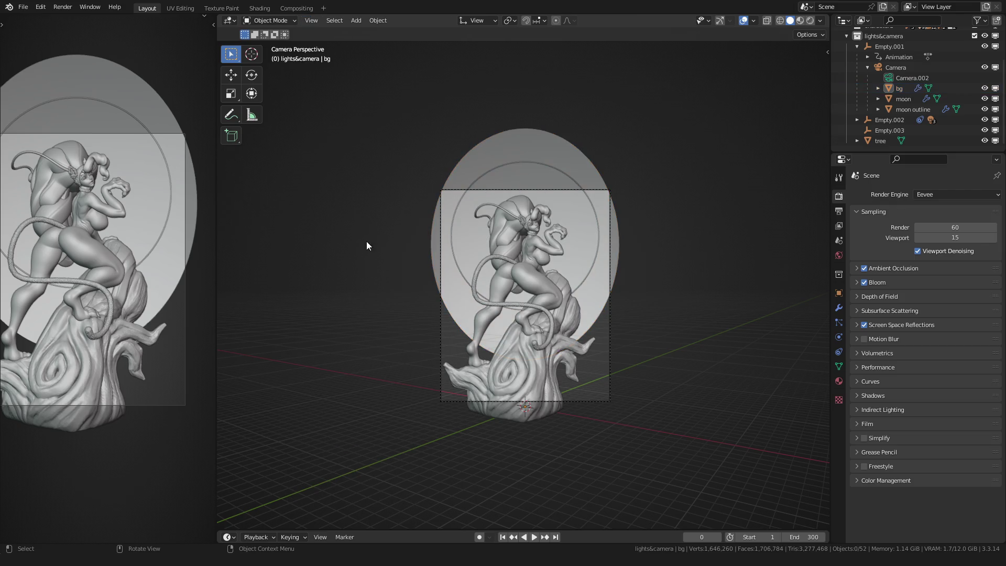
Make the bg disc's material single-user and rename it bg, briefly checking UV Editing.
{"action": "key", "text": "z"}
{"action": "left_click", "coordinate": [517, 140]}
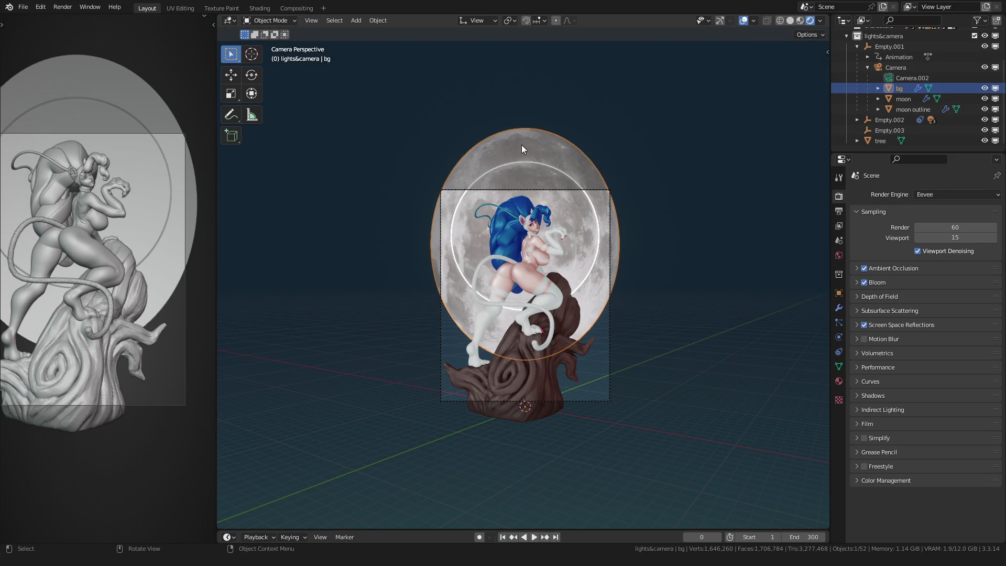
{"action": "left_click", "coordinate": [838, 380]}
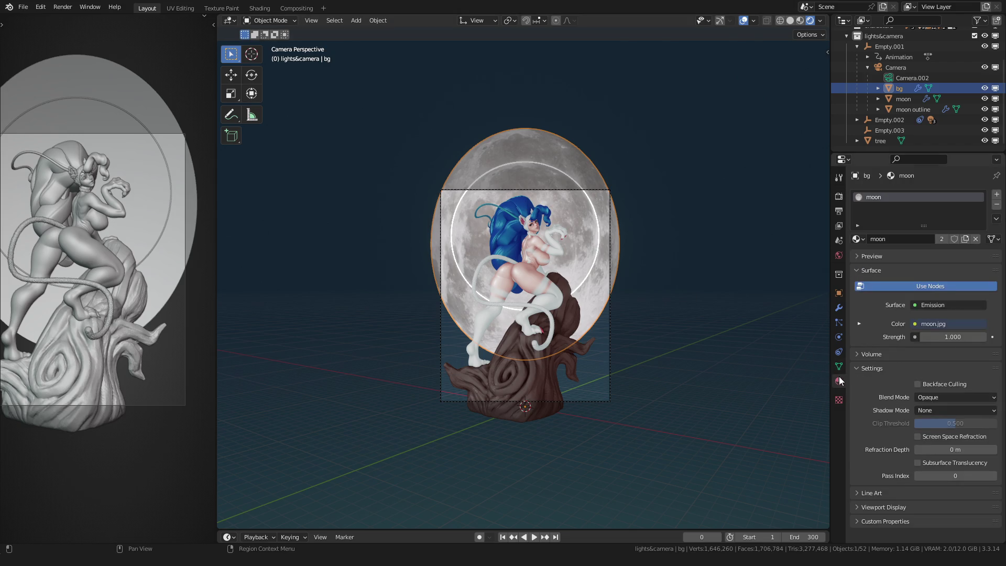
{"action": "left_click", "coordinate": [940, 240]}
{"action": "double_click", "coordinate": [929, 236]}
{"action": "type", "text": "bg"}
{"action": "key", "text": "Return"}
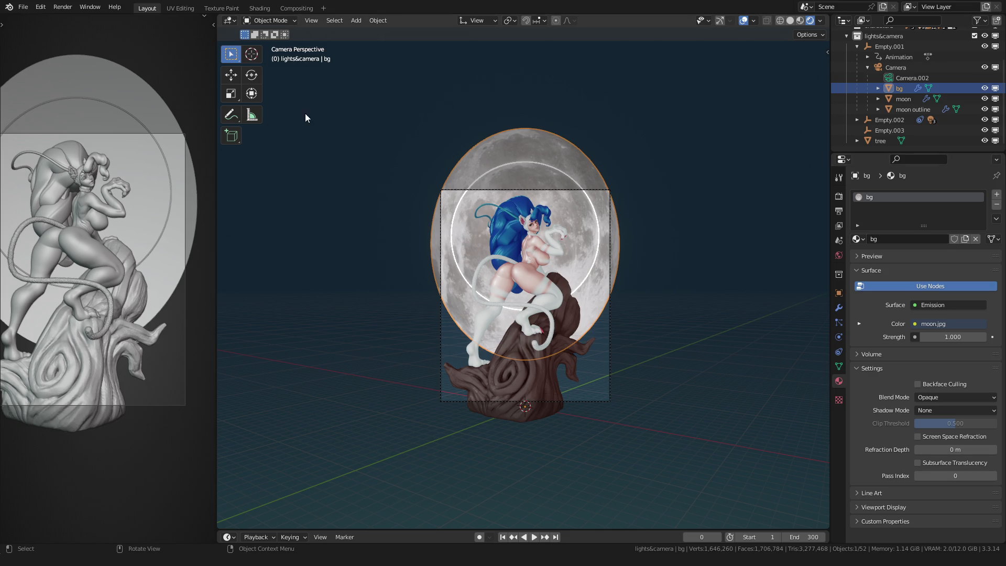
{"action": "left_click", "coordinate": [172, 8]}
{"action": "scroll", "coordinate": [205, 207], "scroll_direction": "down", "scroll_amount": 3}
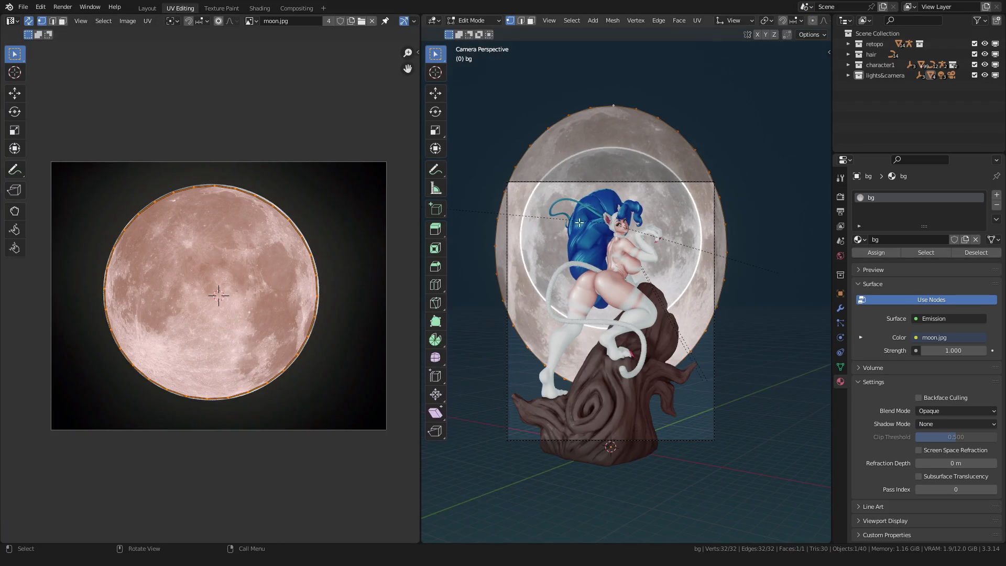
{"action": "left_click", "coordinate": [148, 8]}
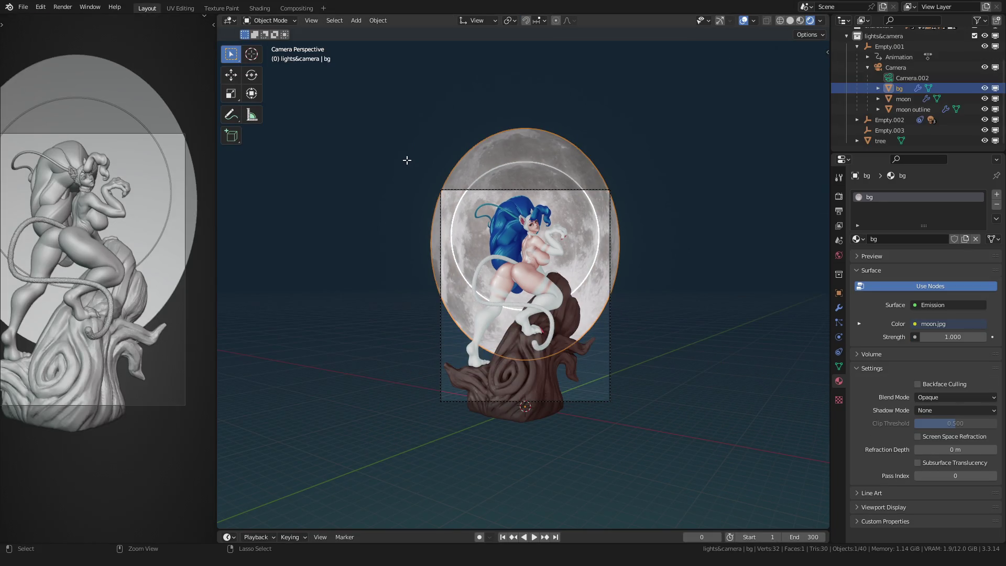
Undo back to the shared moon material and orbit to an oblique view of both discs.
{"action": "key", "text": "ctrl+z"}
{"action": "key", "text": "ctrl+z"}
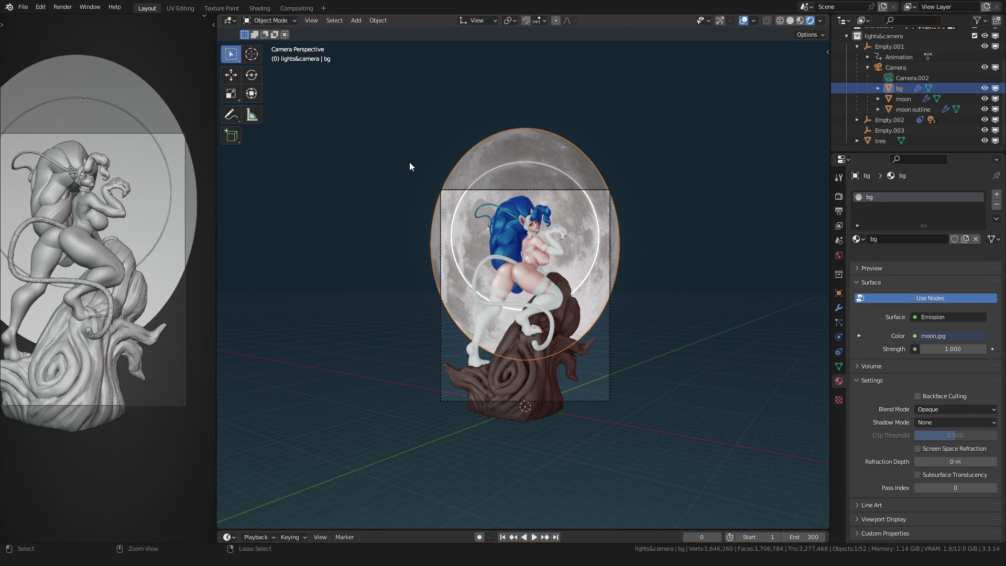
{"action": "key", "text": "ctrl+z"}
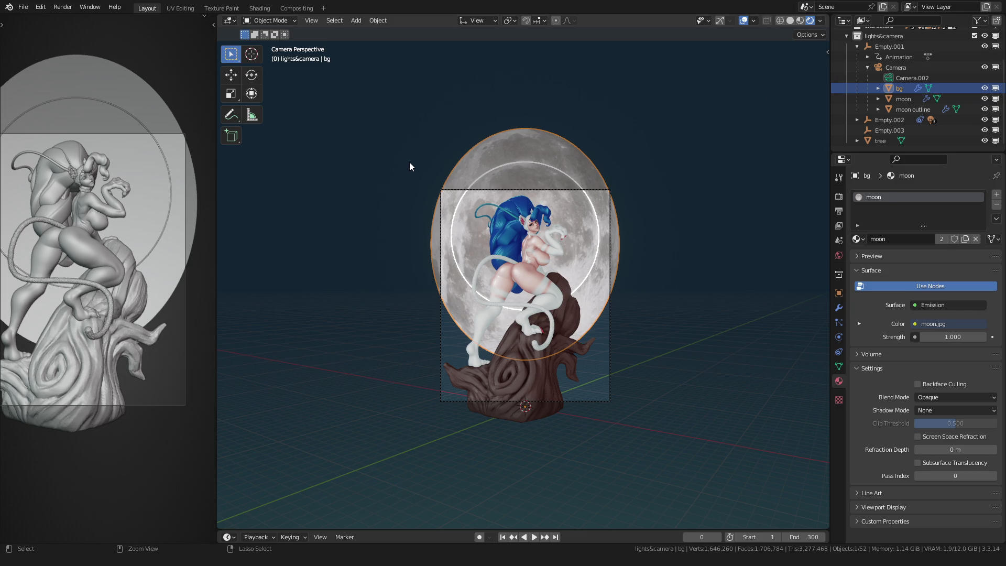
{"action": "key", "text": "ctrl+z"}
{"action": "key", "text": "ctrl+shift+z"}
{"action": "key", "text": "Tab"}
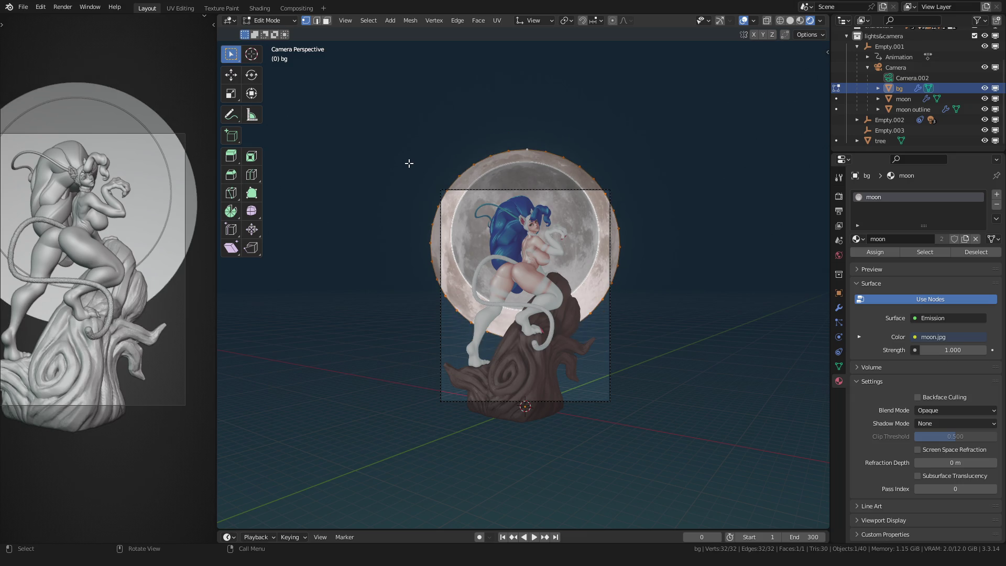
{"action": "middle_click_drag", "start_coordinate": [373, 176], "coordinate": [437, 193]}
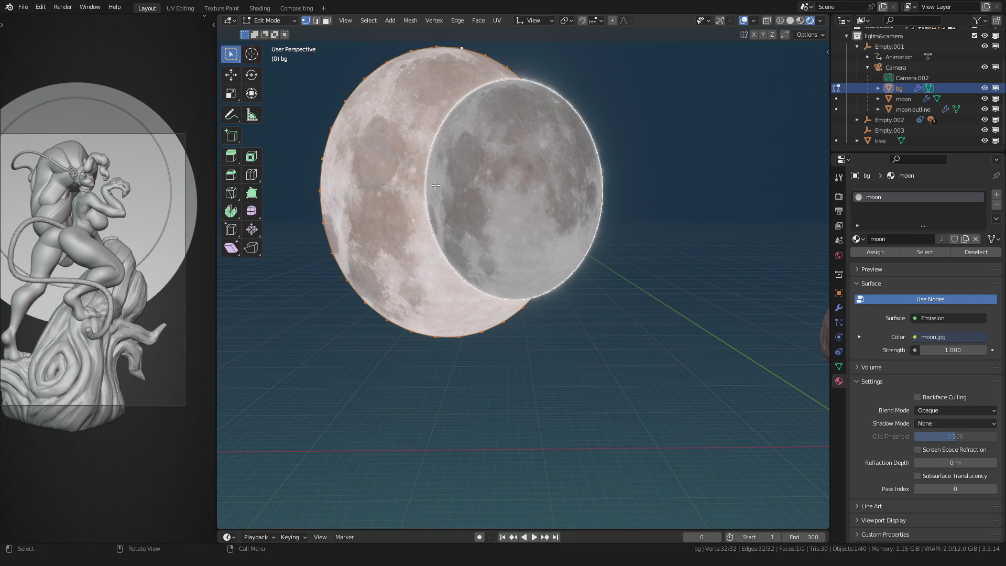
{"action": "key", "text": "Tab"}
Make the bg disc's material single-user again and rename it bg.
{"action": "left_click", "coordinate": [942, 239]}
{"action": "left_click", "coordinate": [926, 238]}
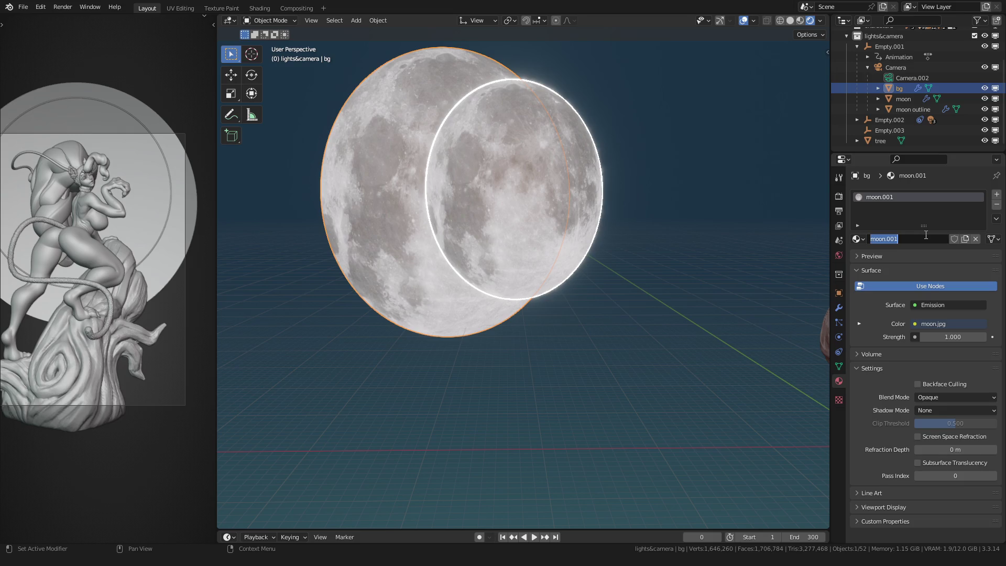
{"action": "type", "text": "bg"}
{"action": "key", "text": "Return"}
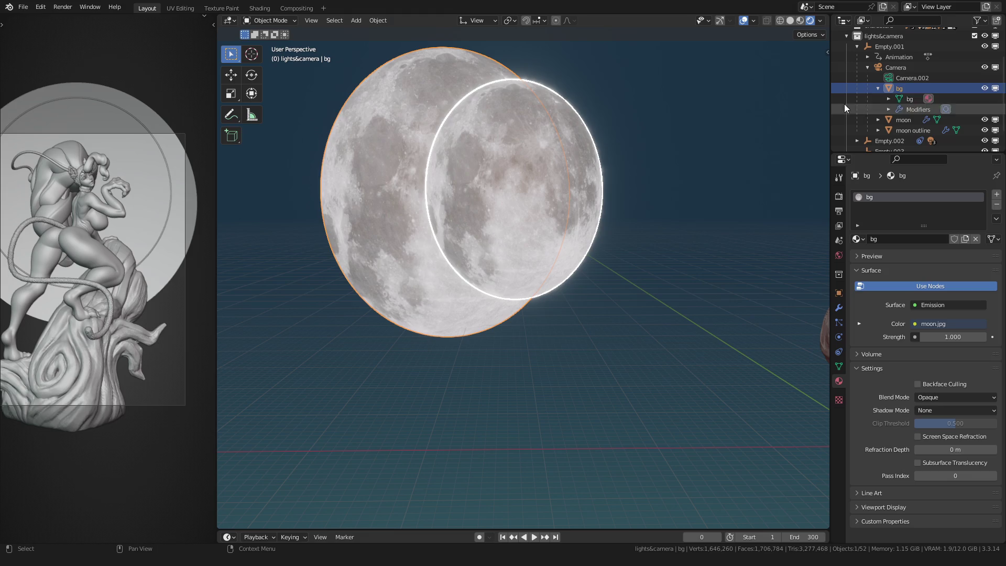
{"action": "scroll", "coordinate": [611, 176], "scroll_direction": "down", "scroll_amount": 2}
{"action": "left_click", "coordinate": [616, 161]}
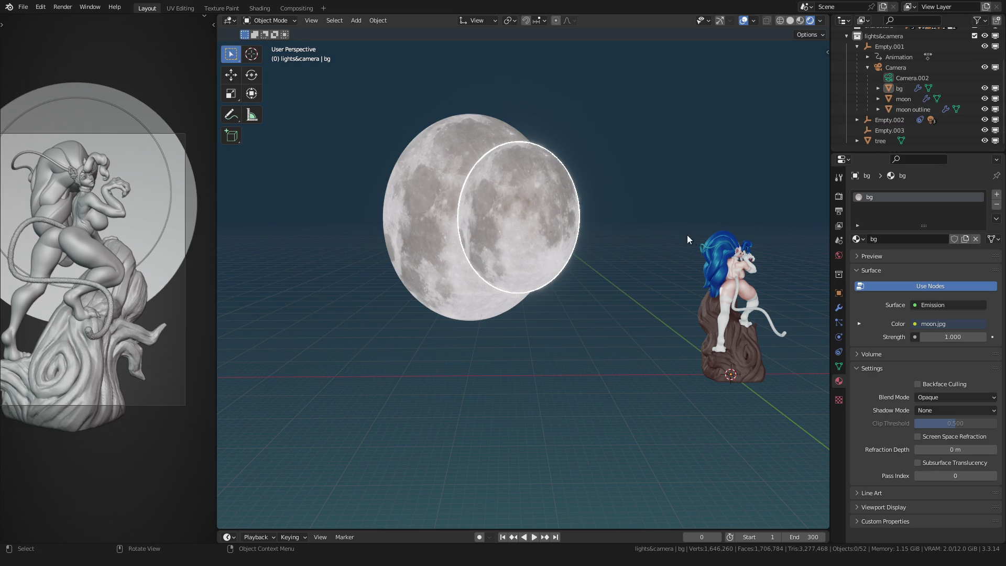
Delete the Texture Coordinate, Mapping and moon.jpg nodes, leaving a plain white Emission.
{"action": "left_click", "coordinate": [260, 8]}
{"action": "key", "text": "Home"}
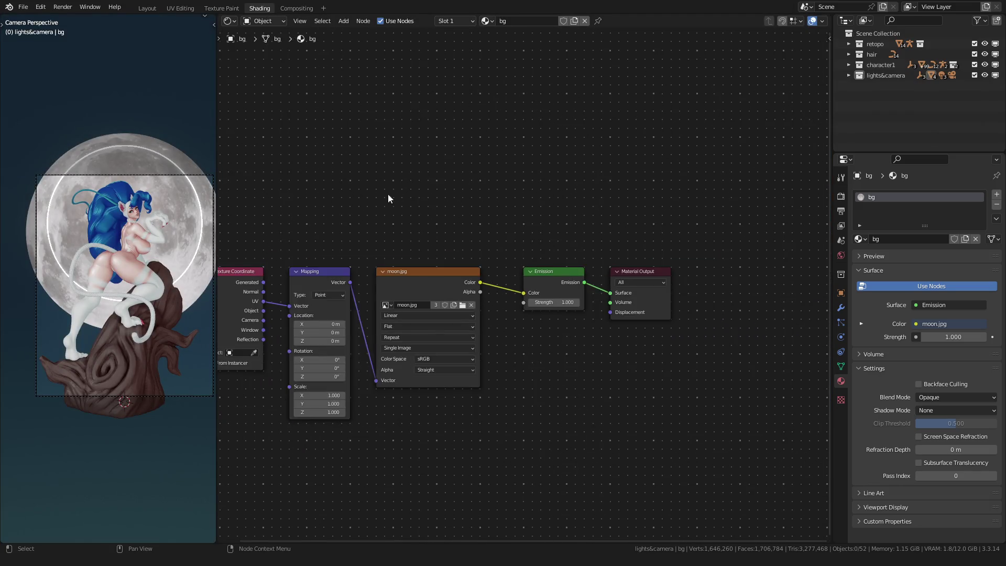
{"action": "mouse_move", "coordinate": [387, 147]}
{"action": "left_mouse_down"}
{"action": "mouse_move", "coordinate": [513, 281]}
{"action": "mouse_move", "coordinate": [582, 329]}
{"action": "left_mouse_up"}
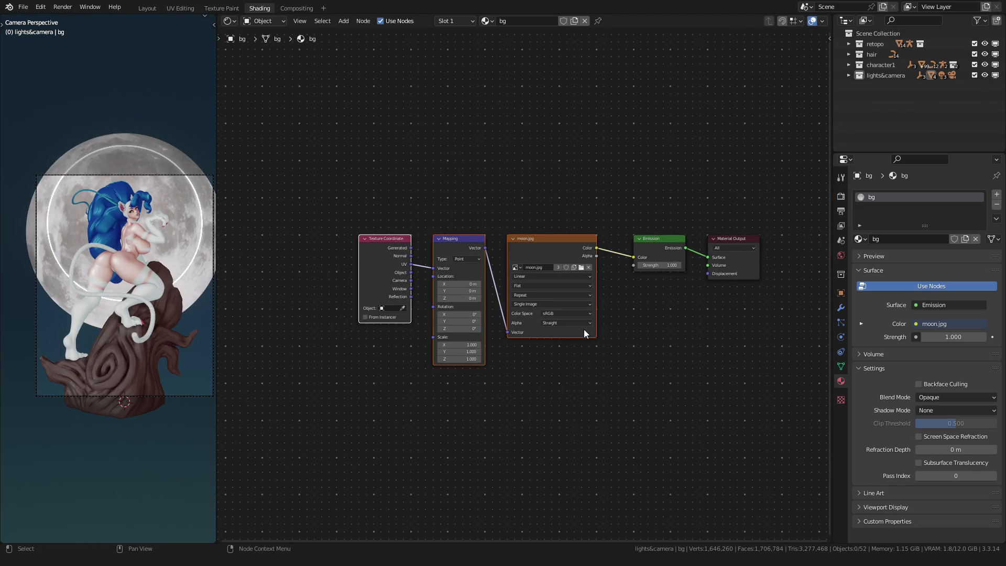
{"action": "key", "text": "x"}
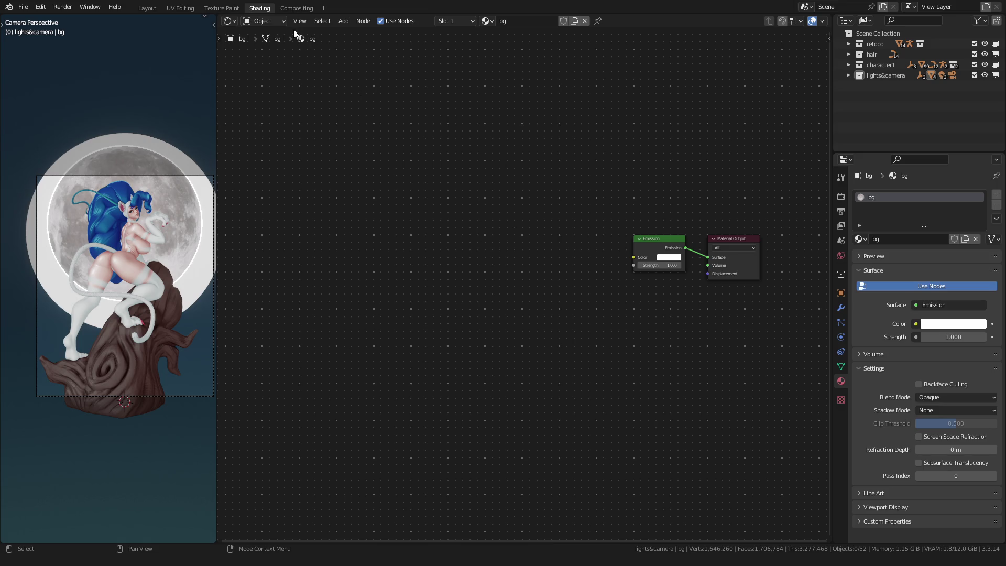
{"action": "left_click", "coordinate": [181, 8]}
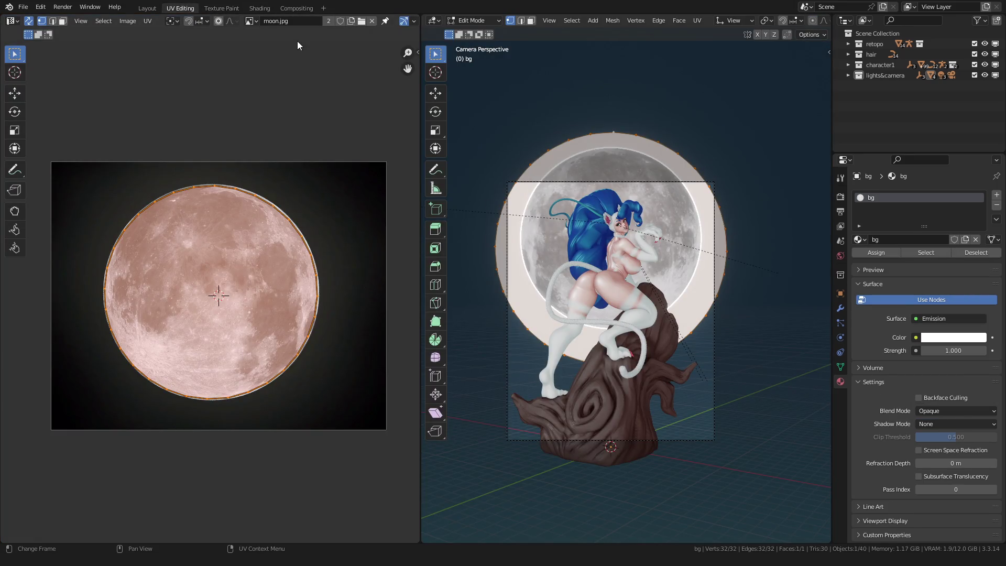
Unlink moon.jpg, unwrap the bg disc and scale its UV island about 1.75 times.
{"action": "left_click", "coordinate": [371, 21]}
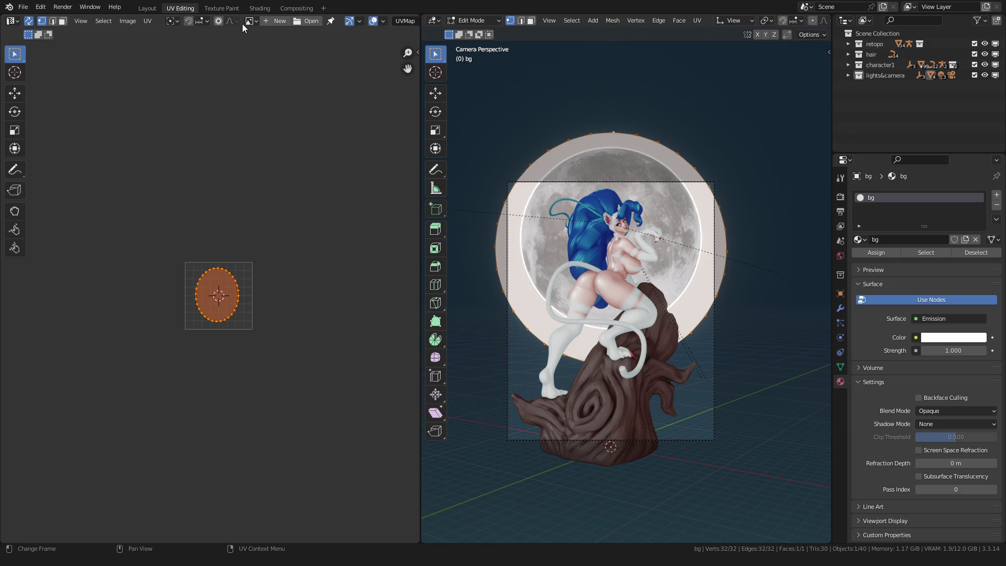
{"action": "left_click", "coordinate": [697, 21]}
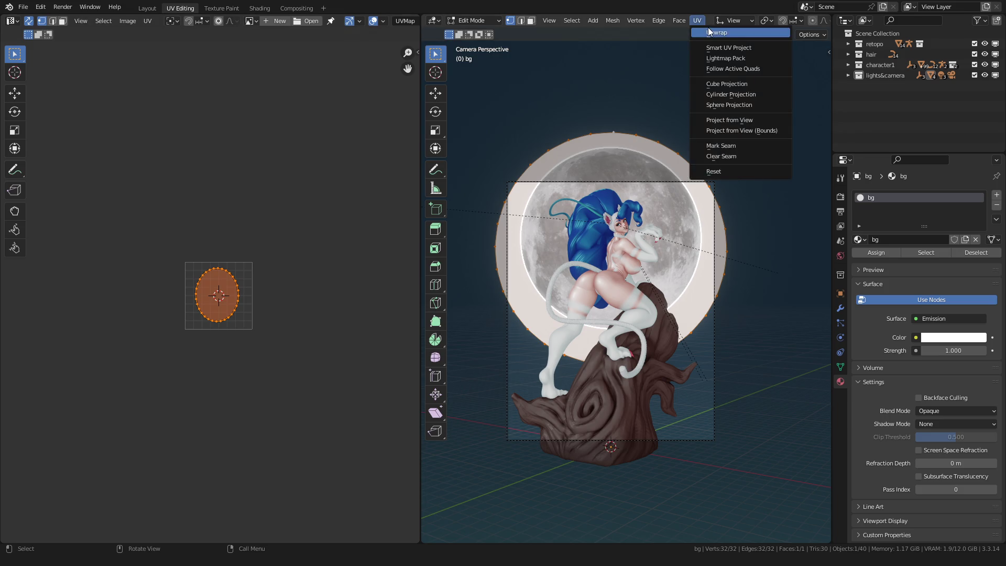
{"action": "left_click", "coordinate": [708, 32]}
{"action": "scroll", "coordinate": [363, 192], "scroll_direction": "up", "scroll_amount": 5}
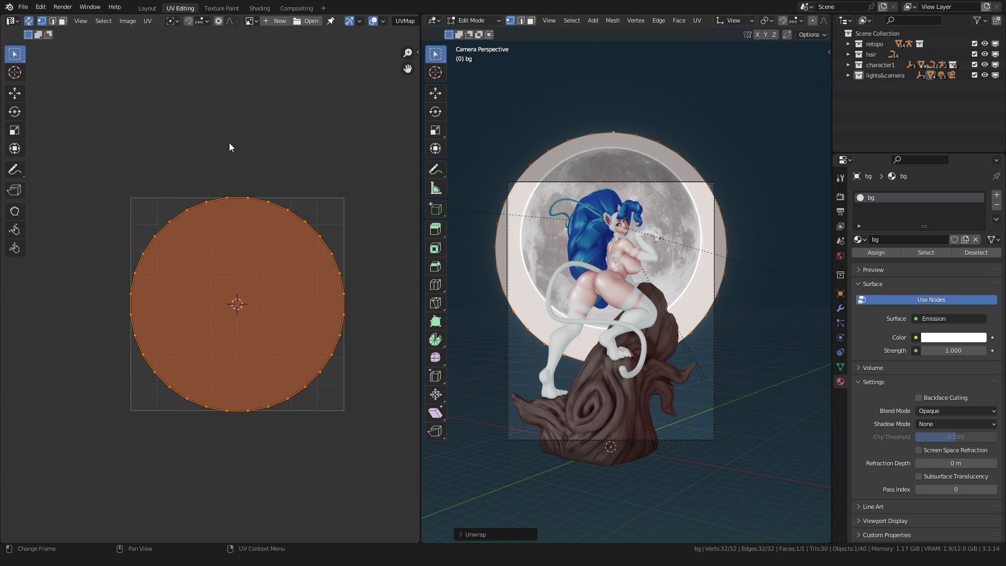
{"action": "key", "text": "s"}
{"action": "left_click", "coordinate": [27, 76]}
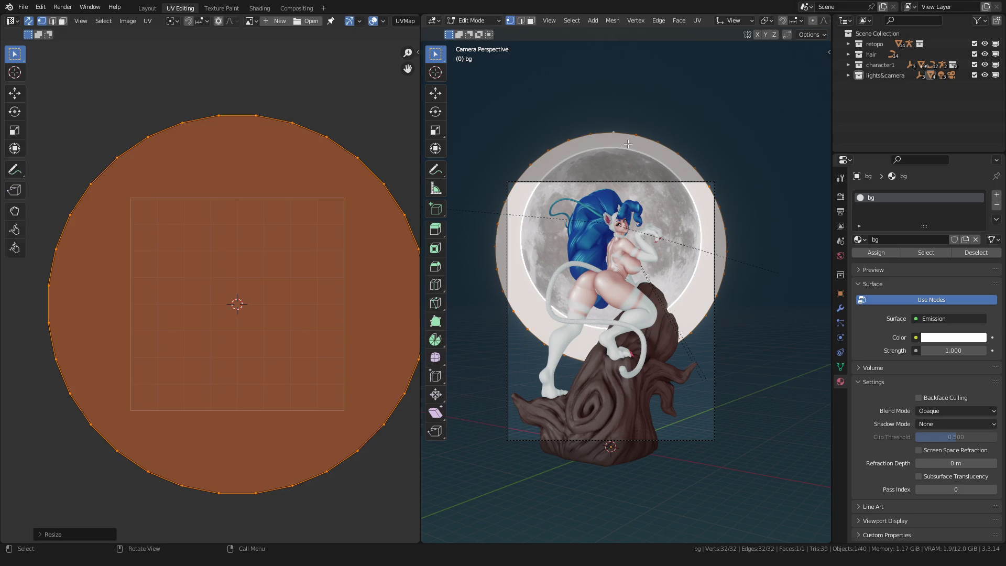
{"action": "key", "text": "Tab"}
{"action": "scroll", "coordinate": [617, 145], "scroll_direction": "down", "scroll_amount": 2}
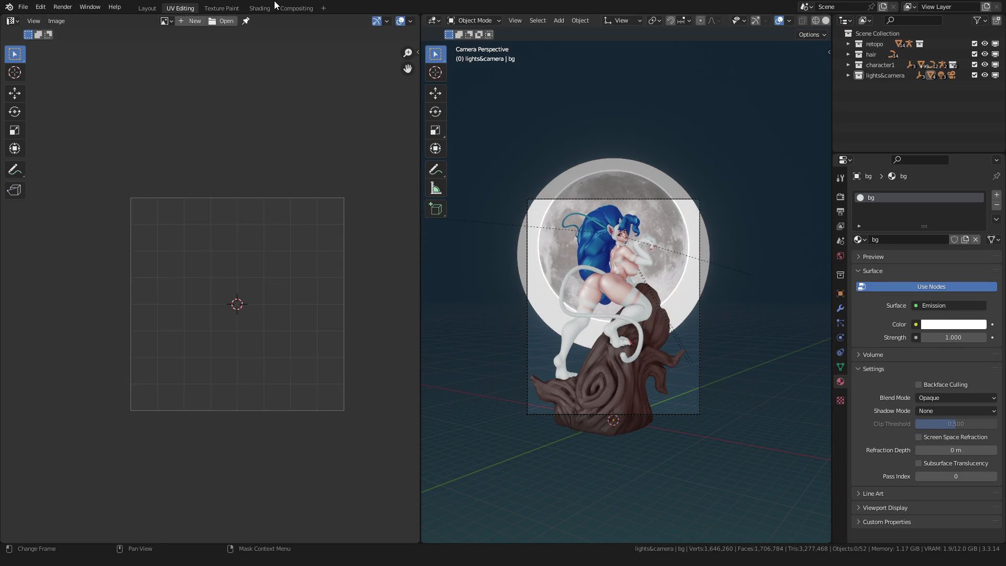
Return to the Shading workspace and save the file.
{"action": "left_click", "coordinate": [262, 8]}
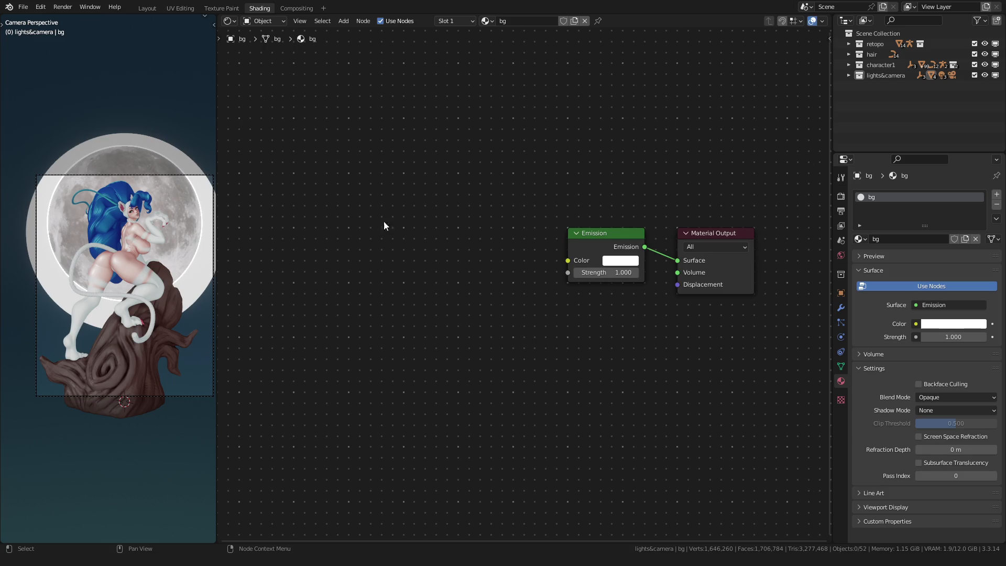
{"action": "key", "text": "ctrl+s"}
{"action": "scroll", "coordinate": [138, 213], "scroll_direction": "down", "scroll_amount": 3}
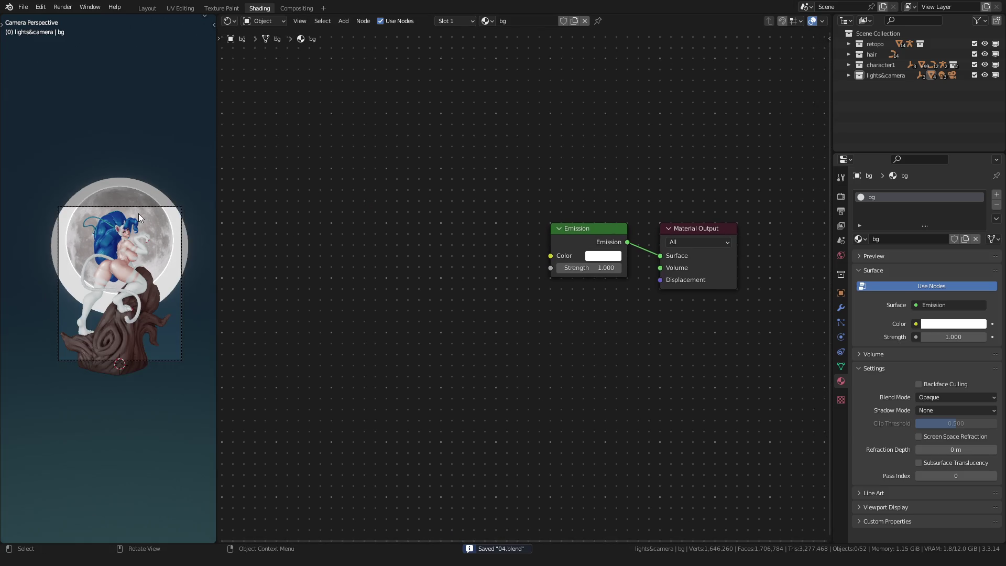
{"action": "scroll", "coordinate": [106, 228], "scroll_direction": "up", "scroll_amount": 1}
Scale the bg disc larger in Edit Mode, deselect it, and save.
{"action": "left_click", "coordinate": [114, 164]}
{"action": "key", "text": "Tab"}
{"action": "key", "text": "s"}
{"action": "key", "text": "z"}
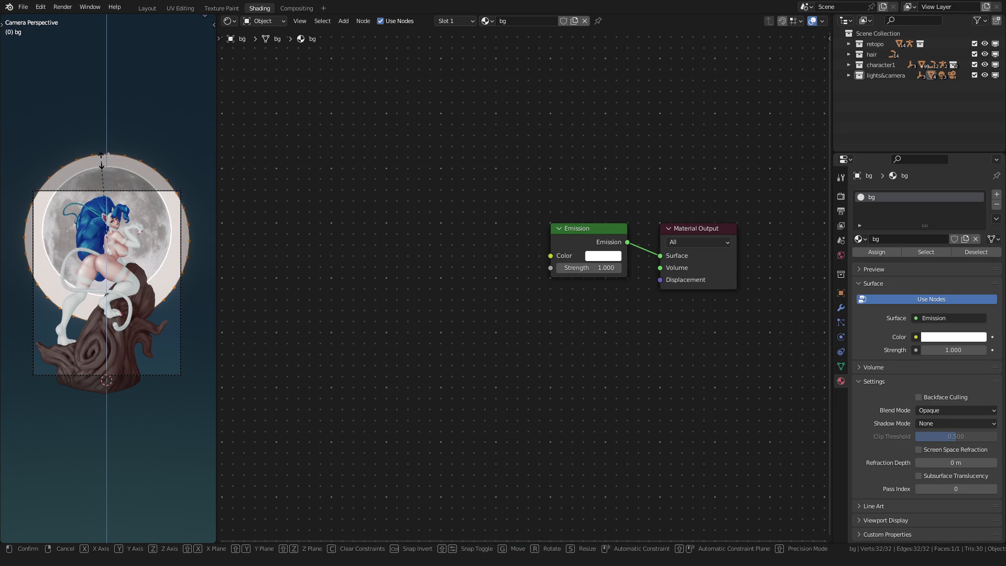
{"action": "key", "text": "Escape"}
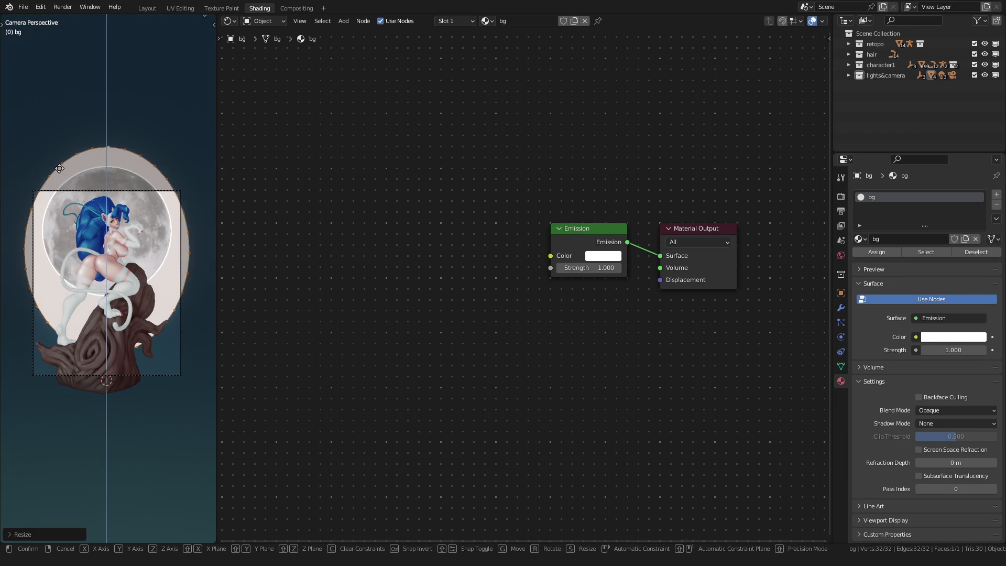
{"action": "left_click", "coordinate": [362, 187]}
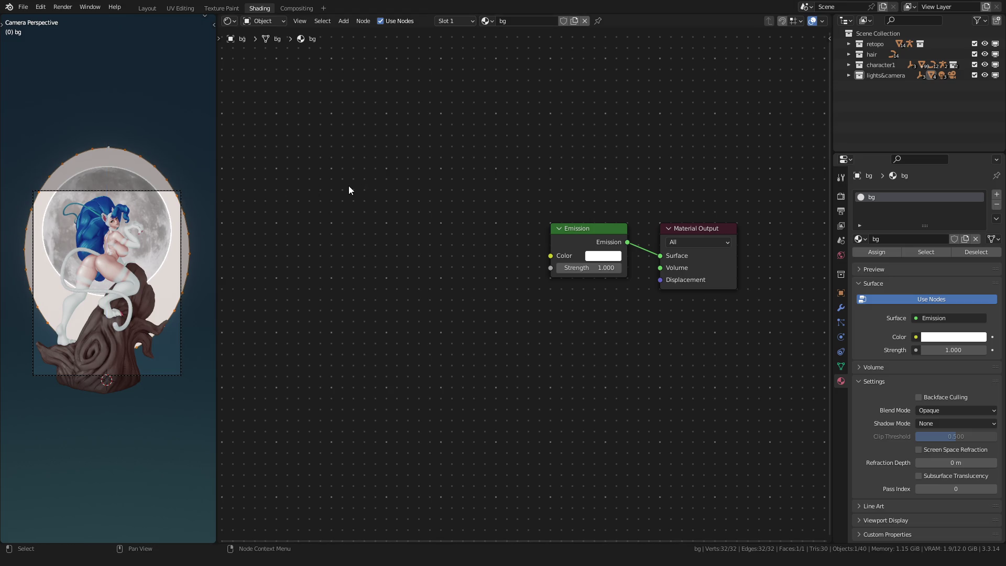
{"action": "key", "text": "s"}
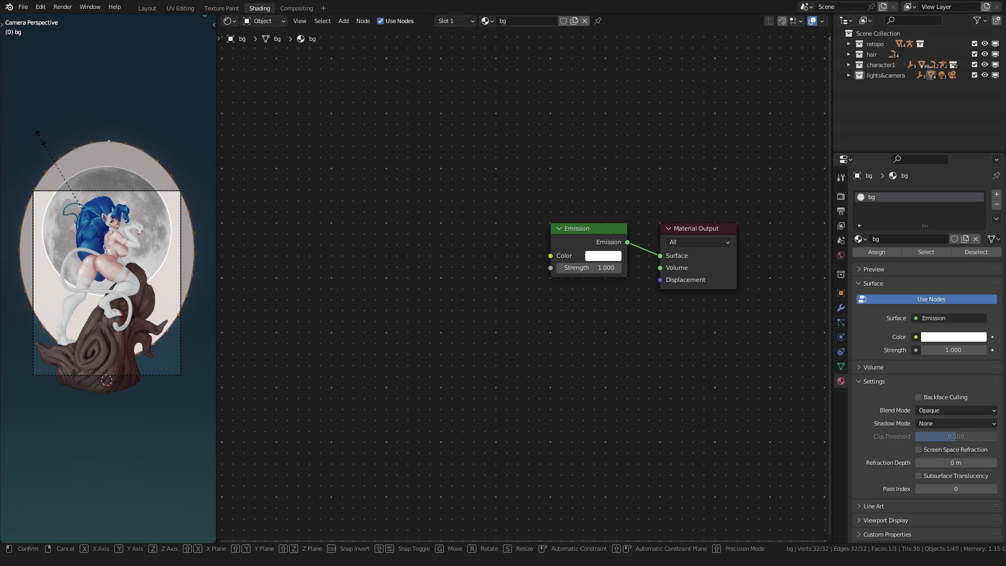
{"action": "left_click", "coordinate": [32, 135]}
{"action": "key", "text": "Tab"}
{"action": "left_click", "coordinate": [39, 123]}
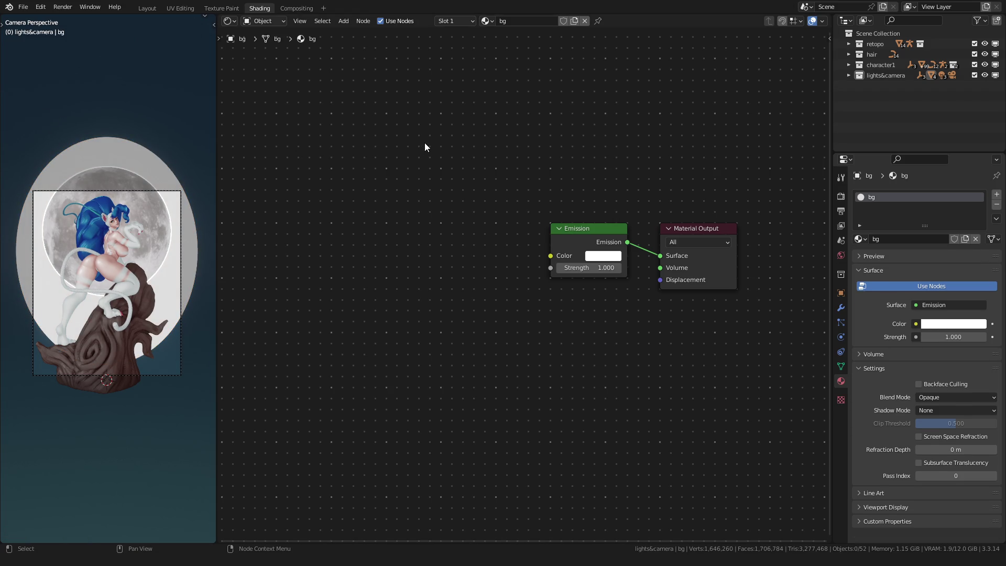
{"action": "key", "text": "ctrl+s"}
Zoom the Shader Editor in on the Emission and Material Output nodes.
{"action": "scroll", "coordinate": [415, 155], "scroll_direction": "up", "scroll_amount": 1}
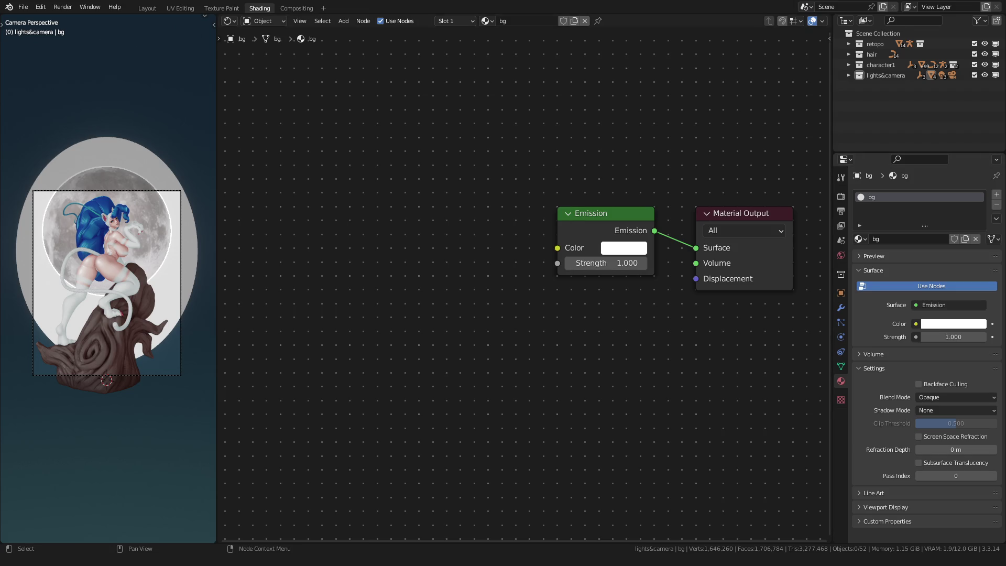
Add a Gradient Texture node to the bg material, placed left of the Emission node.
{"action": "scroll", "coordinate": [425, 262], "scroll_direction": "down", "scroll_amount": 2}
{"action": "scroll", "coordinate": [425, 263], "scroll_direction": "up", "scroll_amount": 3}
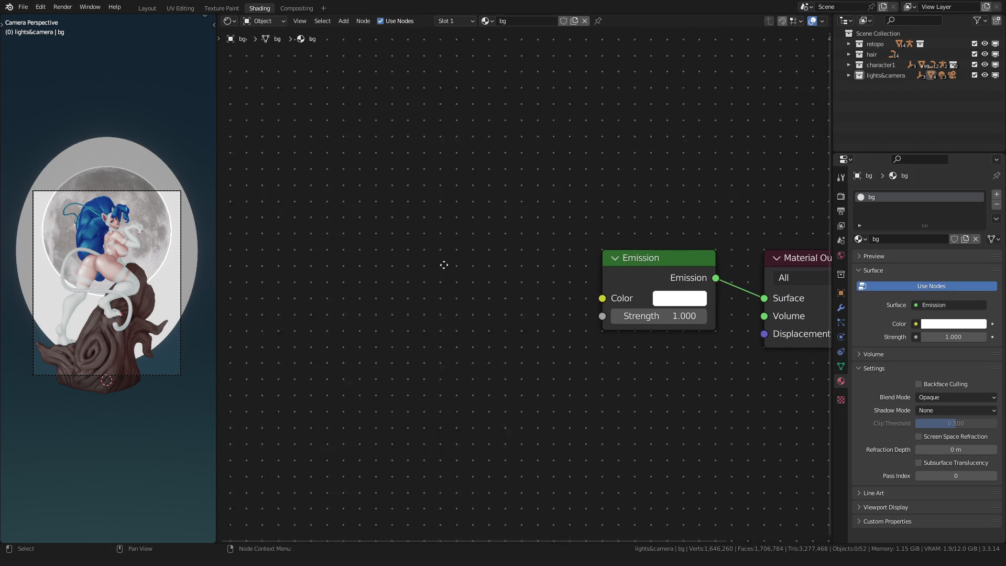
{"action": "scroll", "coordinate": [435, 266], "scroll_direction": "down", "scroll_amount": 1}
{"action": "scroll", "coordinate": [68, 241], "scroll_direction": "up", "scroll_amount": 3}
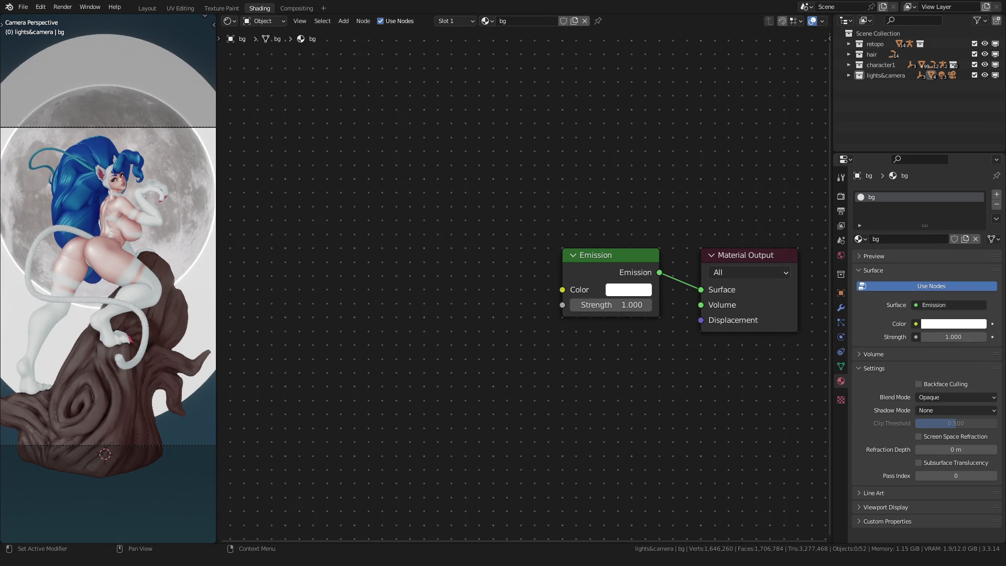
{"action": "scroll", "coordinate": [417, 231], "scroll_direction": "down", "scroll_amount": 1}
{"action": "middle_click_drag", "start_coordinate": [417, 231], "coordinate": [498, 229]}
{"action": "scroll", "coordinate": [519, 257], "scroll_direction": "up", "scroll_amount": 1}
{"action": "key", "text": "shift+a"}
{"action": "type", "text": "grad"}
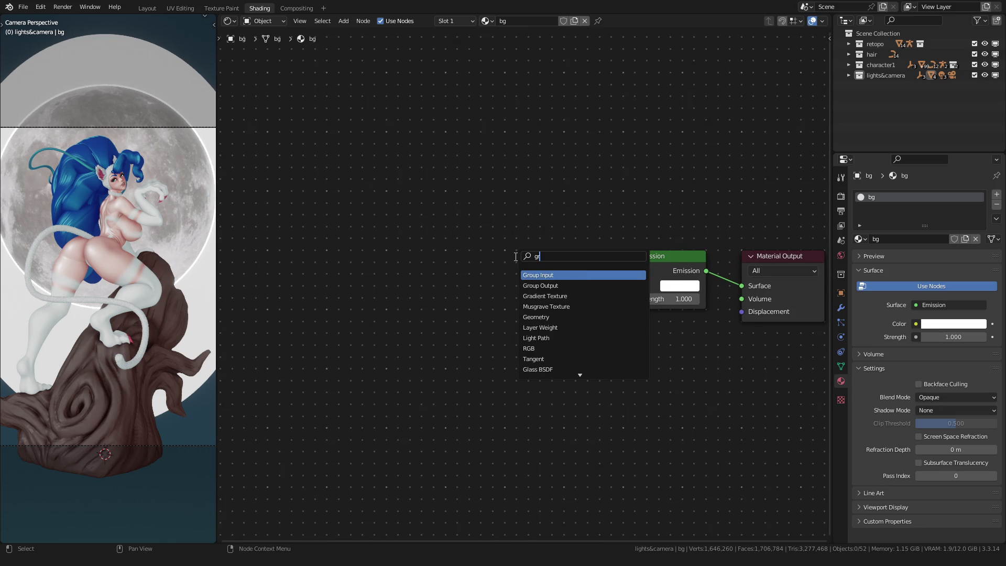
{"action": "key", "text": "Return"}
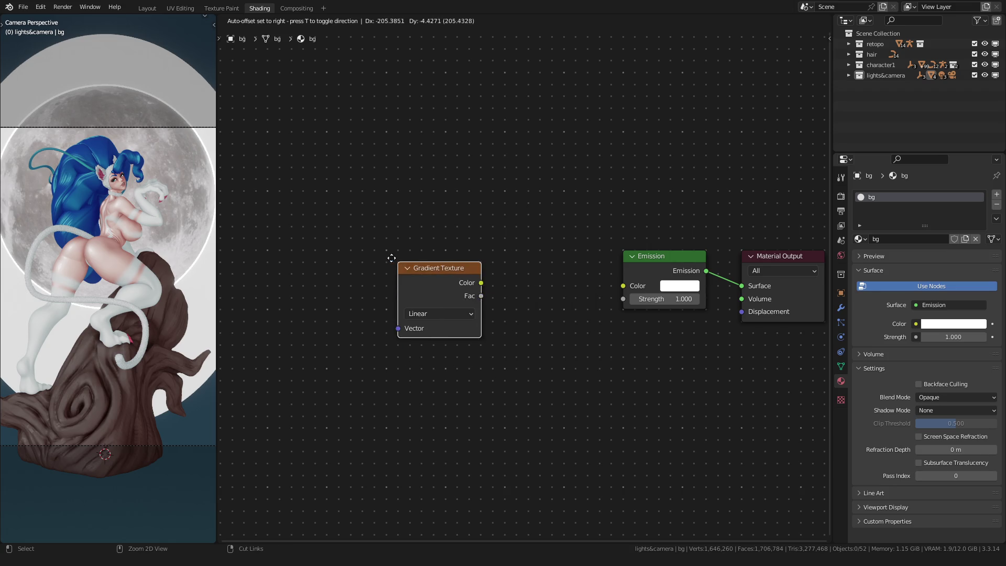
{"action": "left_click", "coordinate": [379, 265]}
Add Mapping and Texture Coordinate nodes, feed UV into Mapping, and offset Location X/Y by -0.5.
{"action": "middle_click_drag", "start_coordinate": [378, 268], "coordinate": [464, 265]}
{"action": "scroll", "coordinate": [512, 274], "scroll_direction": "up", "scroll_amount": 1}
{"action": "key", "text": "ctrl+t"}
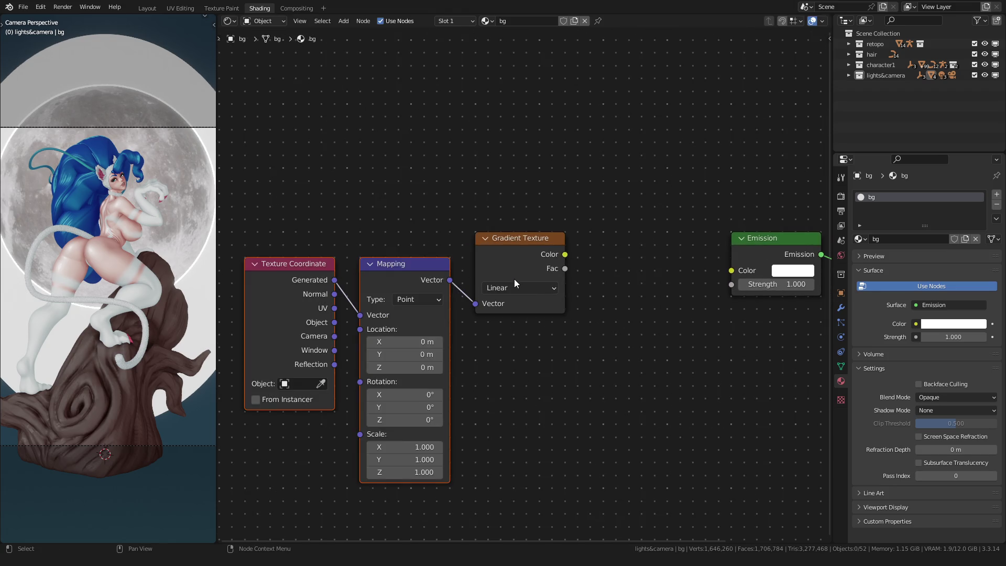
{"action": "scroll", "coordinate": [514, 279], "scroll_direction": "up", "scroll_amount": 2, "text": "ctrl"}
{"action": "left_click_drag", "start_coordinate": [471, 284], "coordinate": [454, 262]}
{"action": "mouse_move", "coordinate": [375, 280]}
{"action": "left_mouse_down"}
{"action": "mouse_move", "coordinate": [336, 254]}
{"action": "mouse_move", "coordinate": [426, 291]}
{"action": "left_mouse_up"}
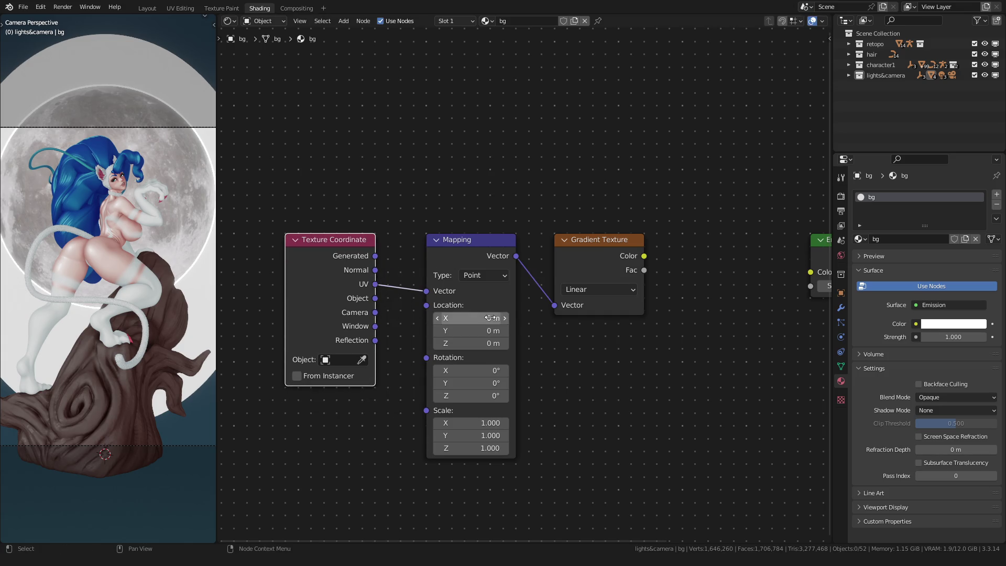
{"action": "left_click_drag", "start_coordinate": [488, 318], "coordinate": [488, 331]}
{"action": "type", "text": ".5"}
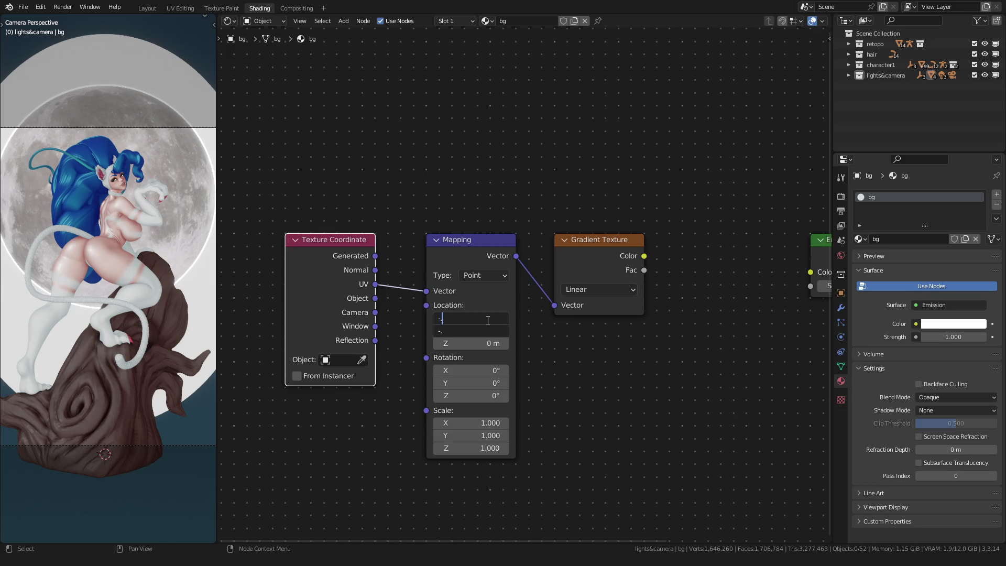
{"action": "key", "text": "Return"}
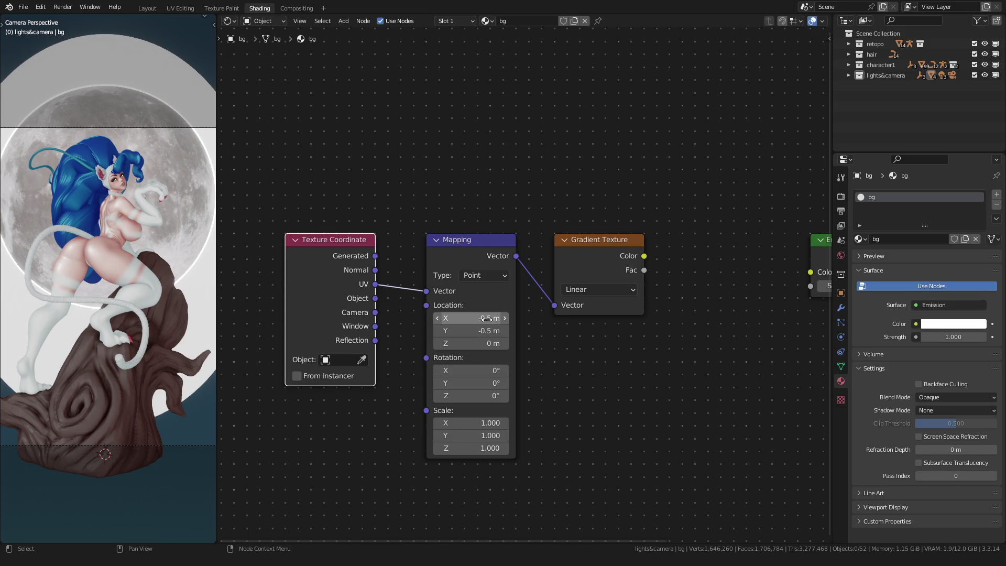
Set the gradient type to Quadratic Sphere.
{"action": "left_click", "coordinate": [600, 289]}
{"action": "left_click", "coordinate": [596, 376]}
{"action": "scroll", "coordinate": [335, 212], "scroll_direction": "down", "scroll_amount": 2}
Move the coordinate, mapping and gradient nodes together further left.
{"action": "left_click_drag", "start_coordinate": [334, 213], "coordinate": [571, 308]}
{"action": "key", "text": "g"}
{"action": "left_click", "coordinate": [312, 281]}
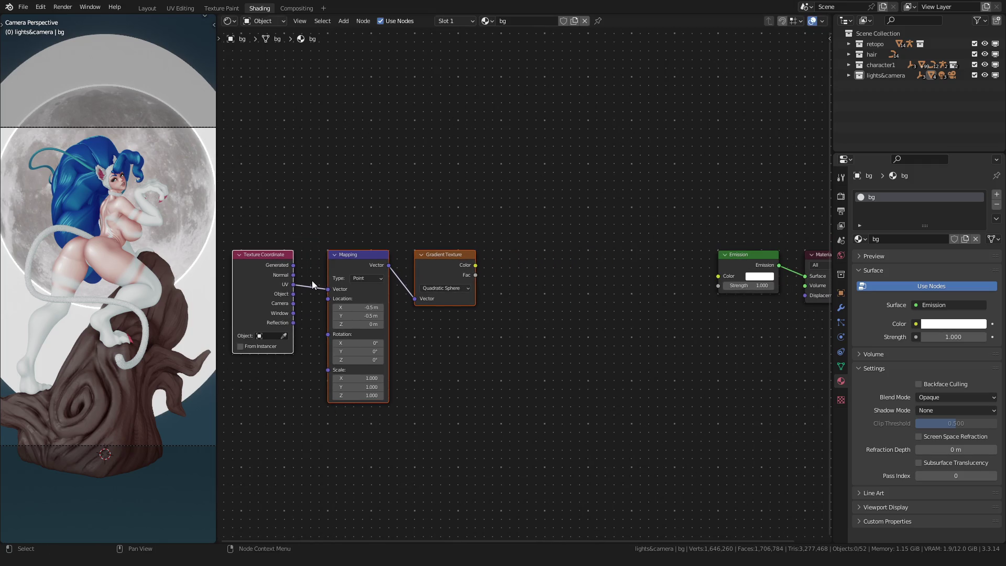
{"action": "key", "text": "g"}
{"action": "left_click", "coordinate": [321, 282]}
{"action": "left_click", "coordinate": [373, 203]}
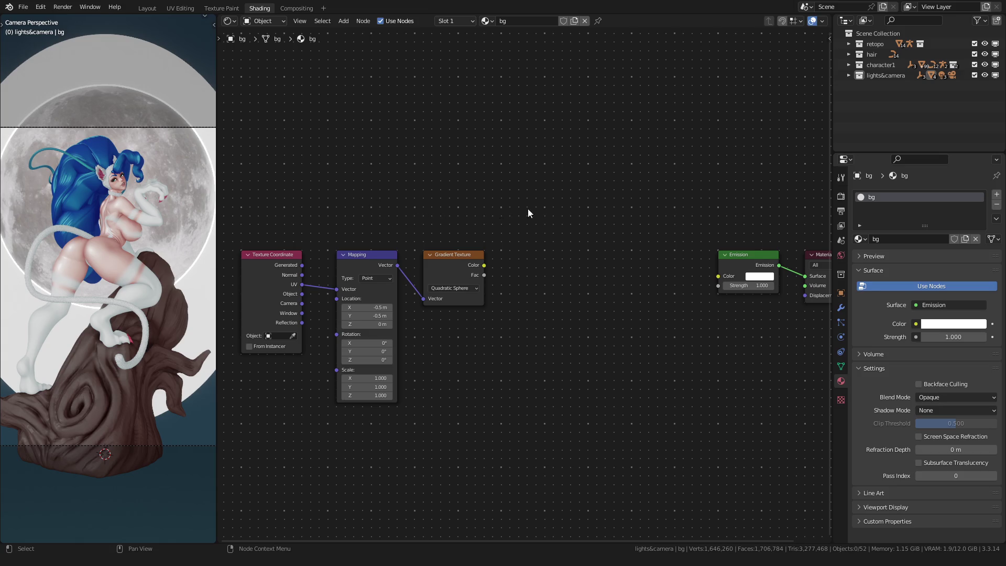
{"action": "scroll", "coordinate": [578, 206], "scroll_direction": "up", "scroll_amount": 1}
Add a Transparent BSDF below Emission and shift both shader nodes left.
{"action": "key", "text": "shift+a"}
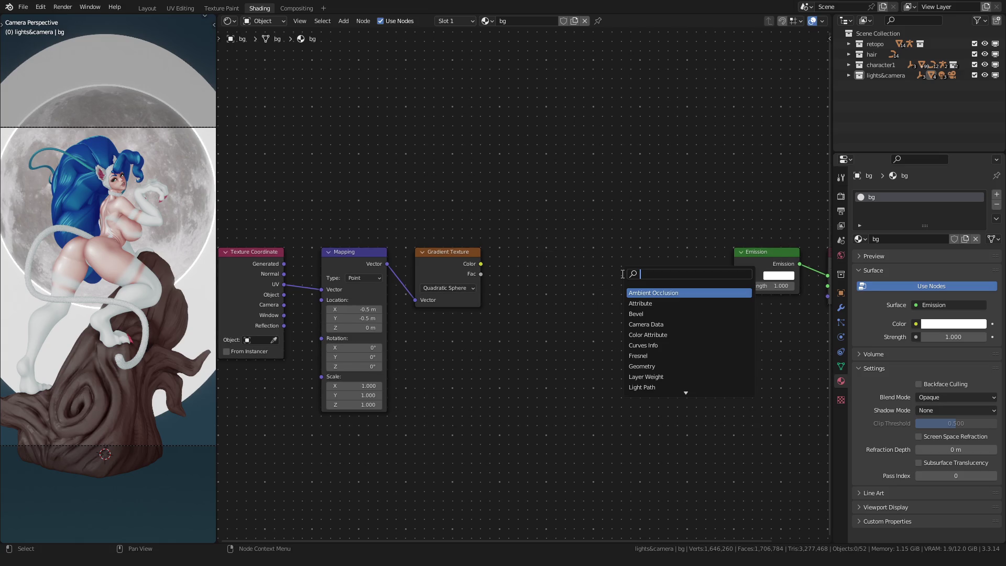
{"action": "type", "text": "tran"}
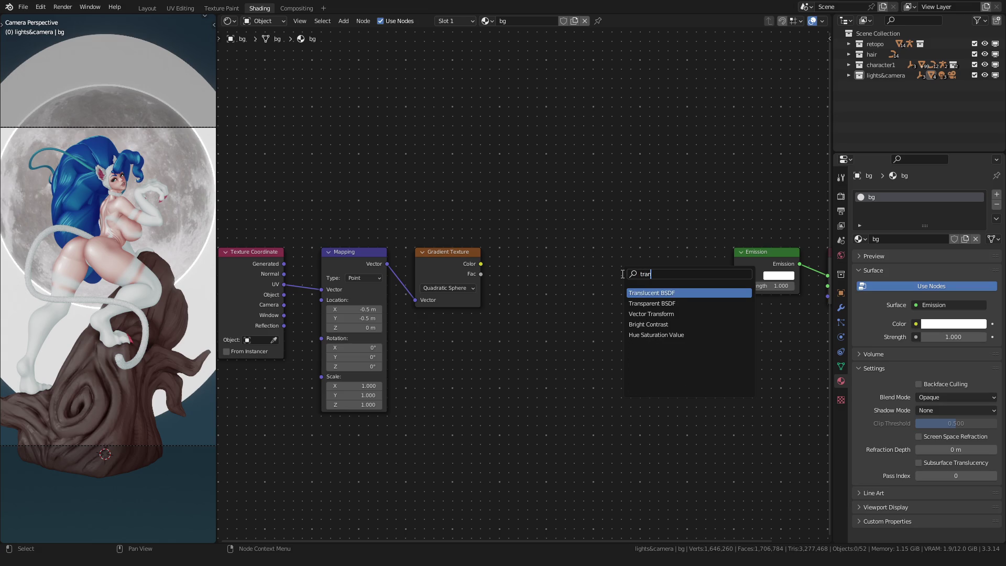
{"action": "key", "text": "Down"}
{"action": "key", "text": "Return"}
{"action": "scroll", "coordinate": [576, 341], "scroll_direction": "up", "scroll_amount": 1}
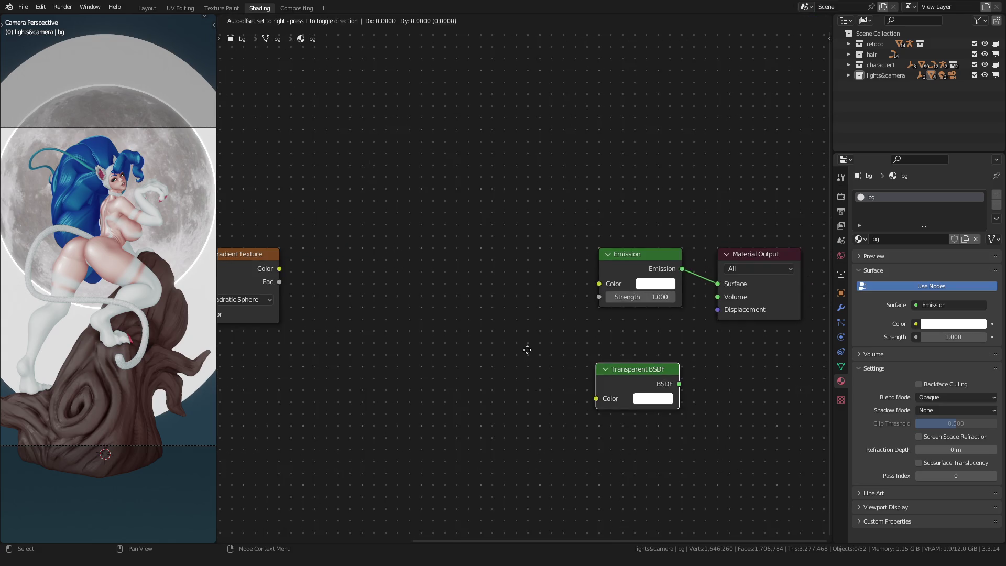
{"action": "left_click", "coordinate": [534, 321]}
{"action": "left_click_drag", "start_coordinate": [561, 238], "coordinate": [684, 394]}
{"action": "key", "text": "g"}
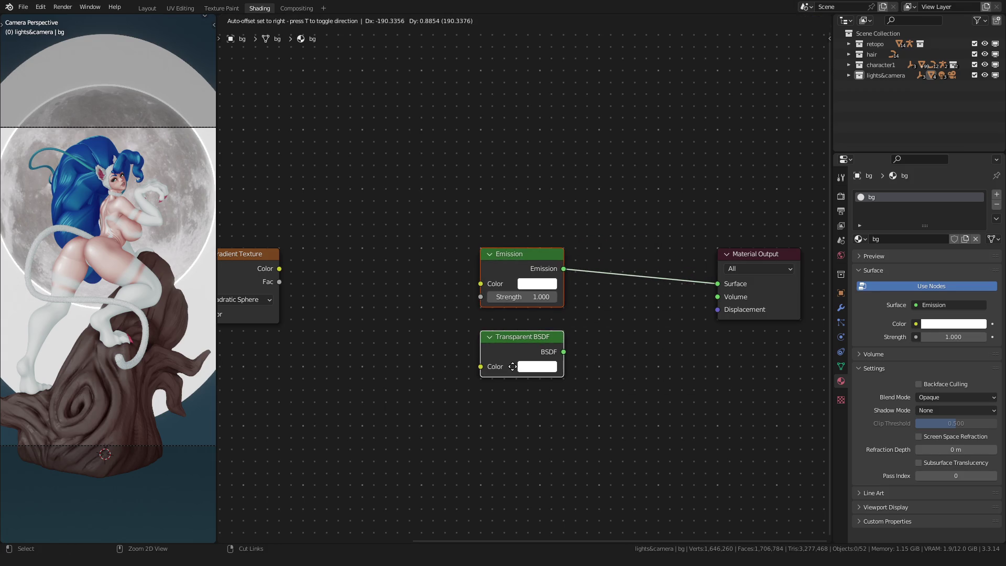
{"action": "left_click", "coordinate": [461, 338]}
Insert a Mix Shader on the link between Emission and Material Output.
{"action": "key", "text": "shift+a"}
{"action": "left_click", "coordinate": [423, 316]}
{"action": "type", "text": "mix"}
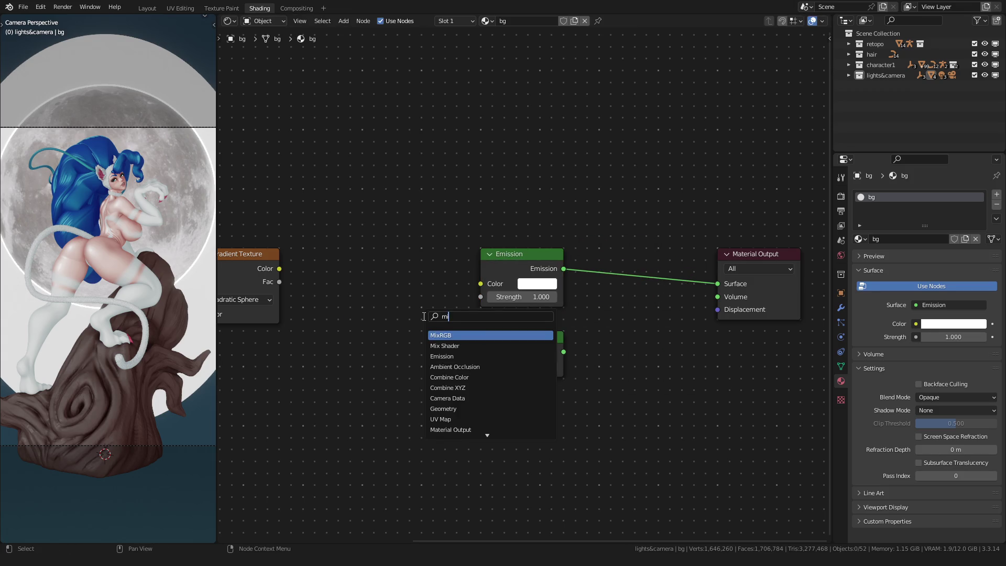
{"action": "key", "text": "Down"}
{"action": "key", "text": "Return"}
{"action": "left_click", "coordinate": [618, 335]}
{"action": "key", "text": "KP_Decimal"}
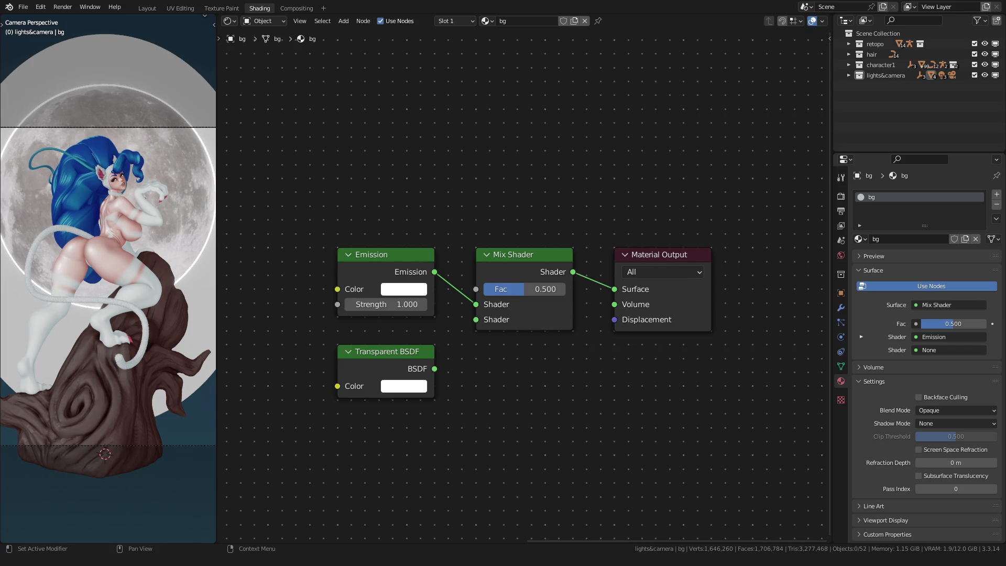
Search for 'color ramp' and drop a ColorRamp node between the Gradient Texture and Emission nodes.
{"action": "scroll", "coordinate": [526, 285], "scroll_direction": "down", "scroll_amount": 2}
{"action": "scroll", "coordinate": [526, 285], "scroll_direction": "up", "scroll_amount": 1}
{"action": "middle_click_drag", "start_coordinate": [509, 201], "coordinate": [616, 200]}
{"action": "scroll", "coordinate": [616, 200], "scroll_direction": "down", "scroll_amount": 3}
{"action": "scroll", "coordinate": [610, 231], "scroll_direction": "up", "scroll_amount": 6, "text": "ctrl"}
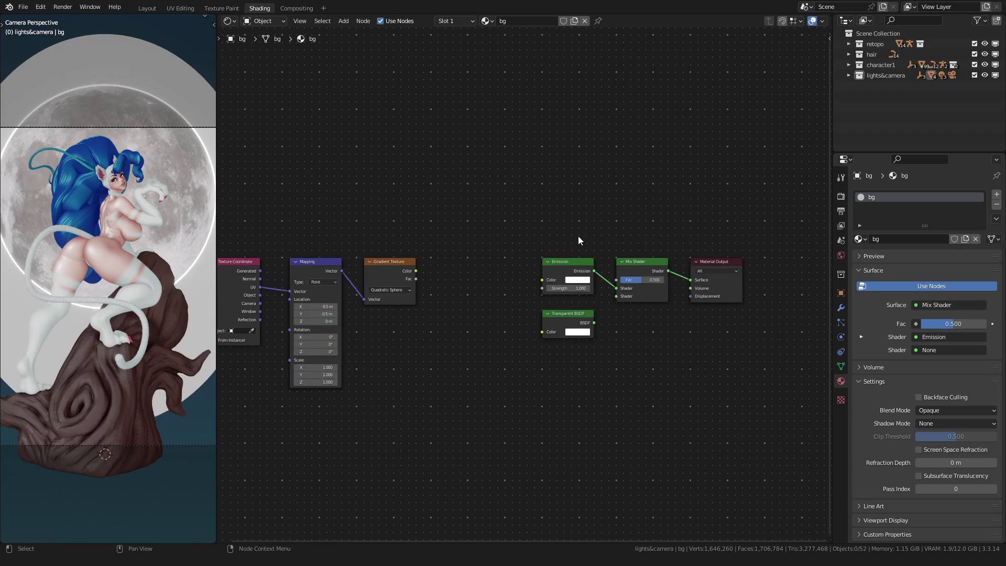
{"action": "scroll", "coordinate": [555, 303], "scroll_direction": "up", "scroll_amount": 2}
{"action": "key", "text": "shift+a"}
{"action": "left_click", "coordinate": [548, 187]}
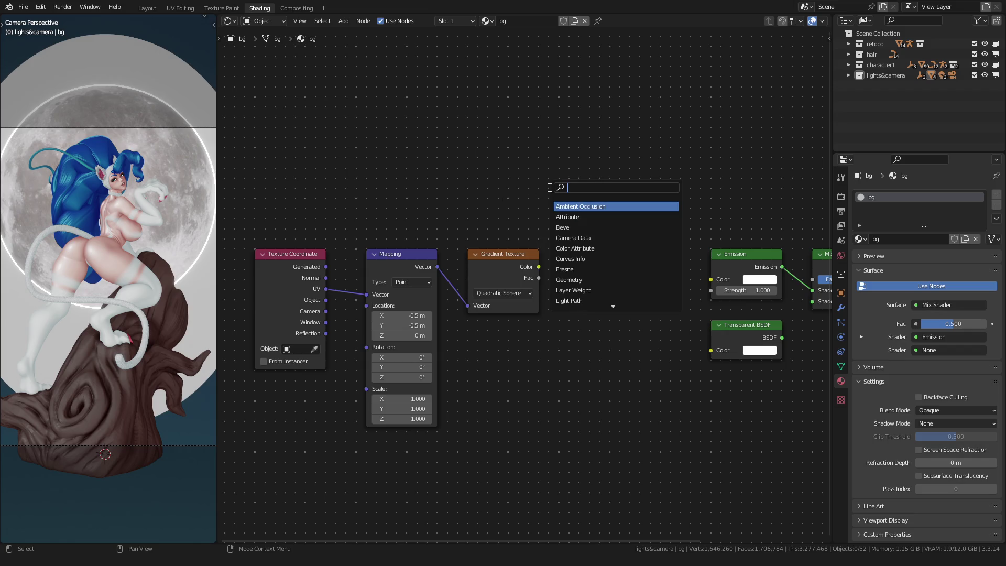
{"action": "type", "text": "color ramp"}
{"action": "key", "text": "Return"}
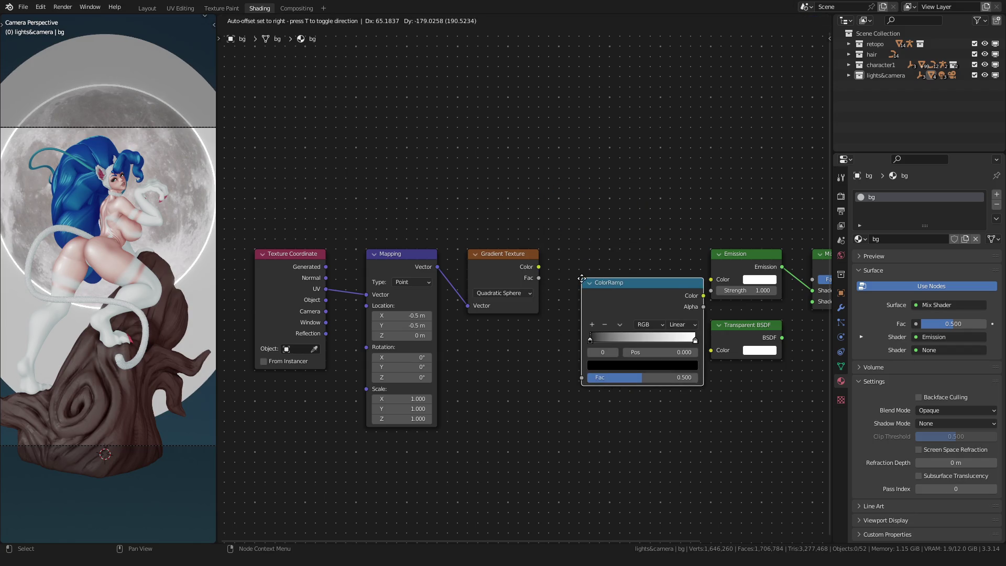
{"action": "left_click", "coordinate": [580, 254]}
{"action": "left_click", "coordinate": [529, 375]}
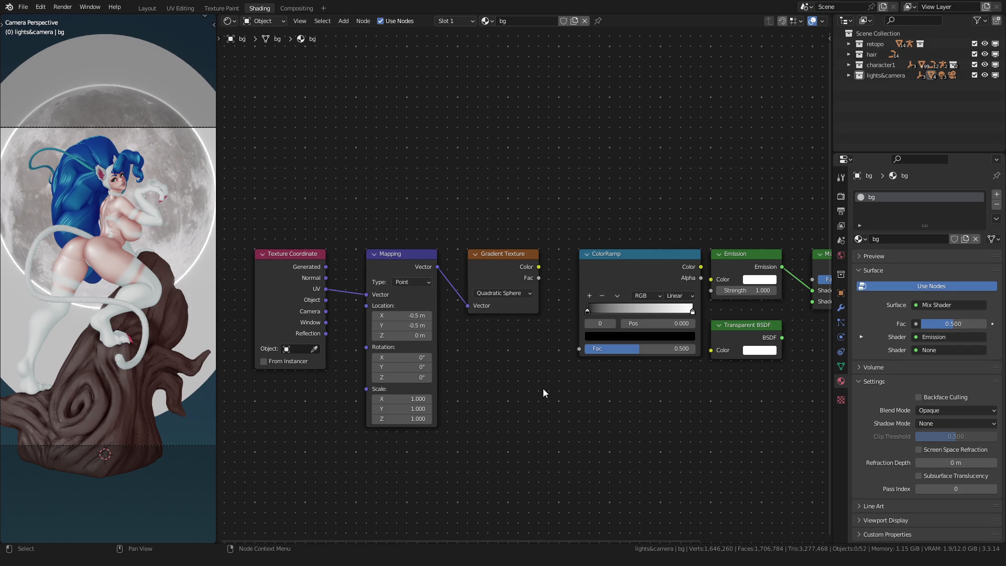
Move the Texture Coordinate, Mapping, Gradient Texture and ColorRamp nodes up above the shaders.
{"action": "scroll", "coordinate": [543, 388], "scroll_direction": "up", "scroll_amount": 3}
{"action": "left_click_drag", "start_coordinate": [639, 269], "coordinate": [625, 272]}
{"action": "scroll", "coordinate": [527, 280], "scroll_direction": "down", "scroll_amount": 2}
{"action": "middle_click_drag", "start_coordinate": [528, 280], "coordinate": [602, 308]}
{"action": "mouse_move", "coordinate": [341, 181]}
{"action": "left_mouse_down"}
{"action": "mouse_move", "coordinate": [388, 262]}
{"action": "mouse_move", "coordinate": [392, 360]}
{"action": "mouse_move", "coordinate": [402, 360]}
{"action": "left_mouse_up"}
{"action": "mouse_move", "coordinate": [366, 213]}
{"action": "left_mouse_down"}
{"action": "mouse_move", "coordinate": [522, 328]}
{"action": "mouse_move", "coordinate": [681, 380]}
{"action": "left_mouse_up"}
{"action": "left_click_drag", "start_coordinate": [487, 390], "coordinate": [527, 131]}
{"action": "left_click", "coordinate": [526, 131]}
Connect the Gradient Texture's Fac output to the ColorRamp's Fac input.
{"action": "middle_click_drag", "start_coordinate": [577, 135], "coordinate": [476, 197]}
{"action": "scroll", "coordinate": [519, 250], "scroll_direction": "up", "scroll_amount": 3}
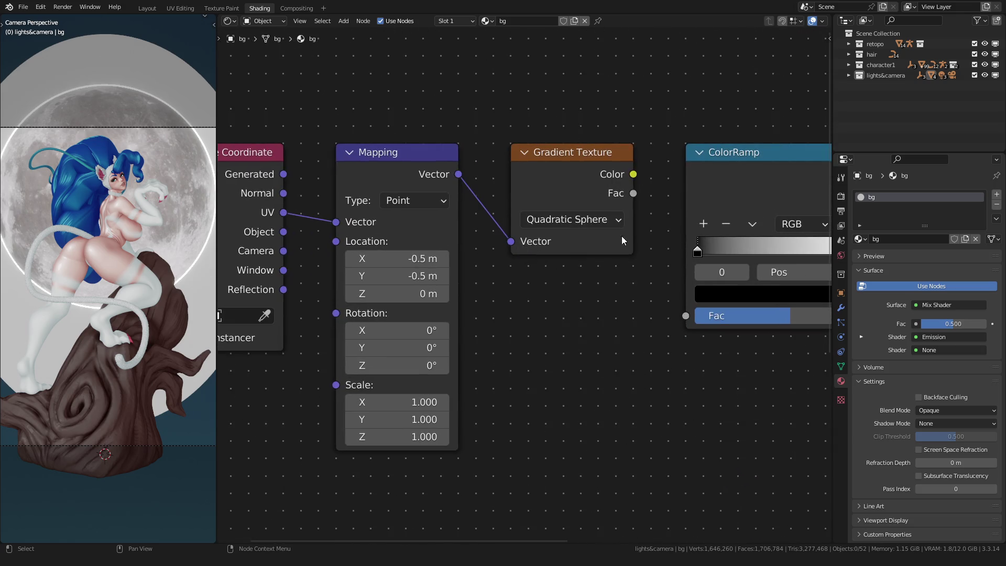
{"action": "mouse_move", "coordinate": [518, 194]}
{"action": "left_mouse_down"}
{"action": "mouse_move", "coordinate": [555, 310]}
{"action": "mouse_move", "coordinate": [568, 316]}
{"action": "left_mouse_up"}
{"action": "scroll", "coordinate": [511, 336], "scroll_direction": "down", "scroll_amount": 2}
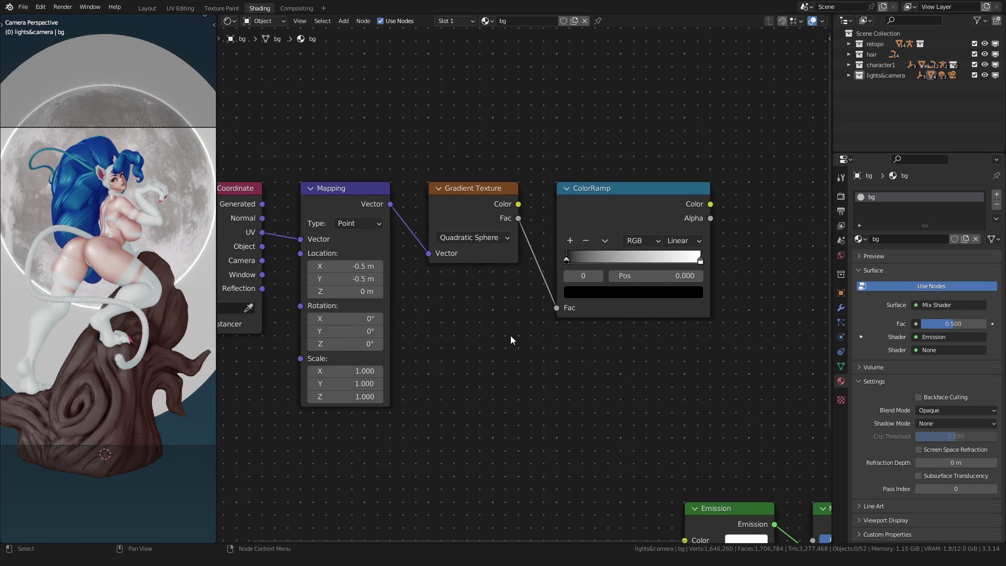
{"action": "scroll", "coordinate": [507, 346], "scroll_direction": "down", "scroll_amount": 1}
{"action": "scroll", "coordinate": [510, 355], "scroll_direction": "down", "scroll_amount": 1}
{"action": "middle_click_drag", "start_coordinate": [510, 355], "coordinate": [506, 327]}
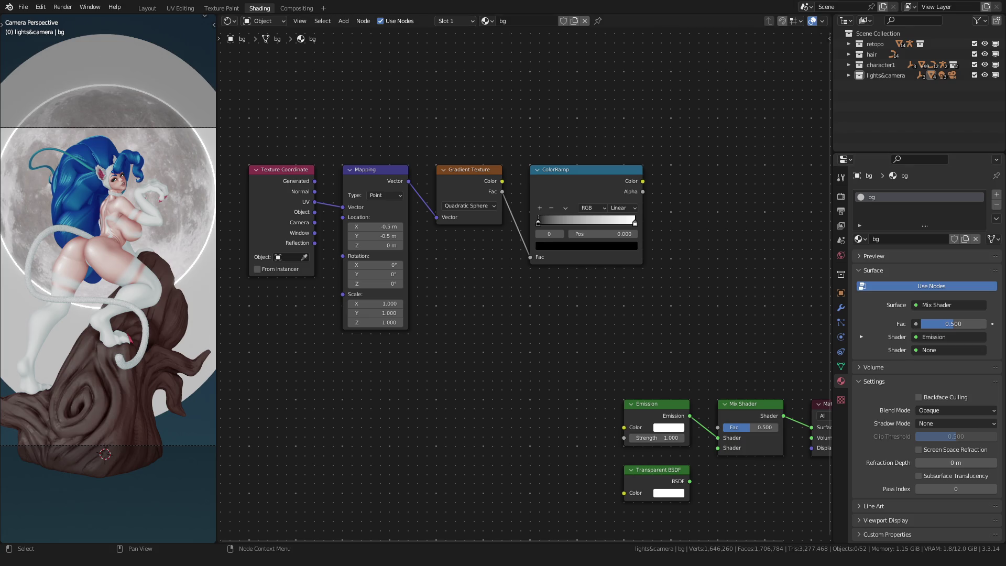
Move the four texture nodes further to the left.
{"action": "left_click_drag", "start_coordinate": [291, 346], "coordinate": [649, 160]}
{"action": "middle_click_drag", "start_coordinate": [650, 160], "coordinate": [692, 154]}
{"action": "key", "text": "g"}
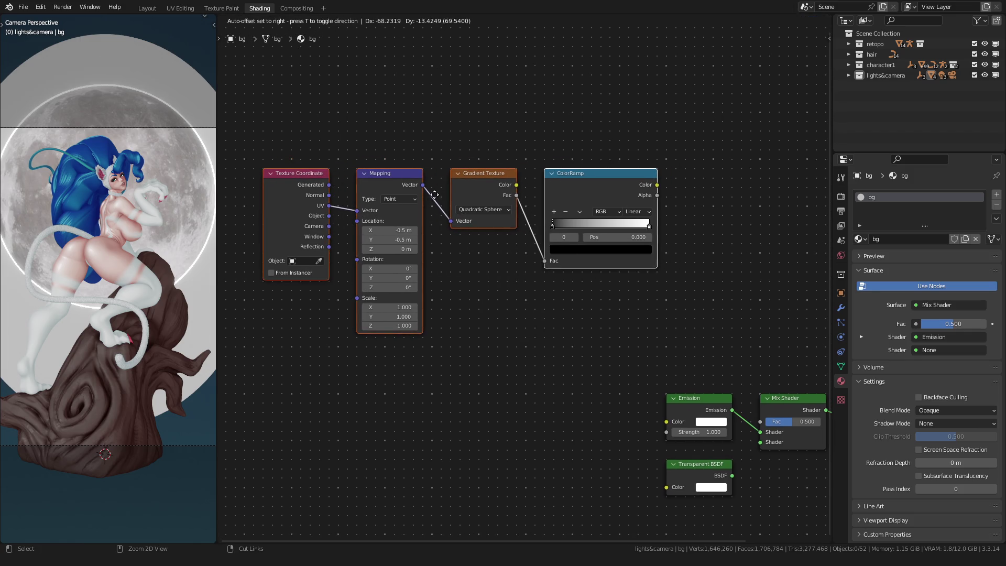
{"action": "left_click", "coordinate": [421, 191]}
{"action": "left_click", "coordinate": [503, 118]}
Connect the ColorRamp's Color output to the Mix Shader's Fac input.
{"action": "middle_click_drag", "start_coordinate": [627, 265], "coordinate": [544, 251]}
{"action": "scroll", "coordinate": [544, 251], "scroll_direction": "up", "scroll_amount": 1}
{"action": "left_click_drag", "start_coordinate": [486, 136], "coordinate": [628, 420]}
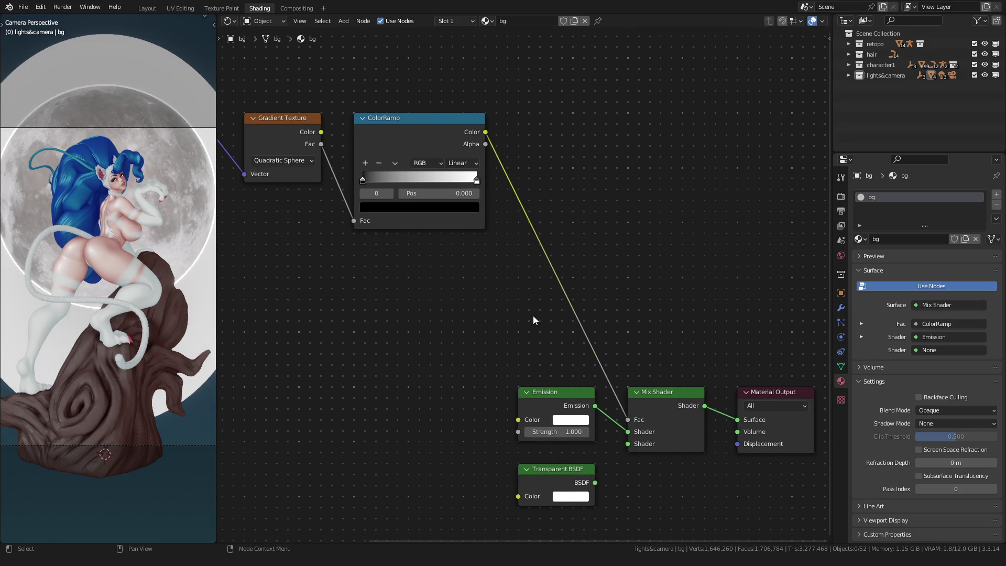
{"action": "middle_click_drag", "start_coordinate": [572, 340], "coordinate": [466, 263]}
Plug the Transparent BSDF into the Mix Shader's second shader input and orbit the viewport.
{"action": "scroll", "coordinate": [466, 263], "scroll_direction": "up", "scroll_amount": 1}
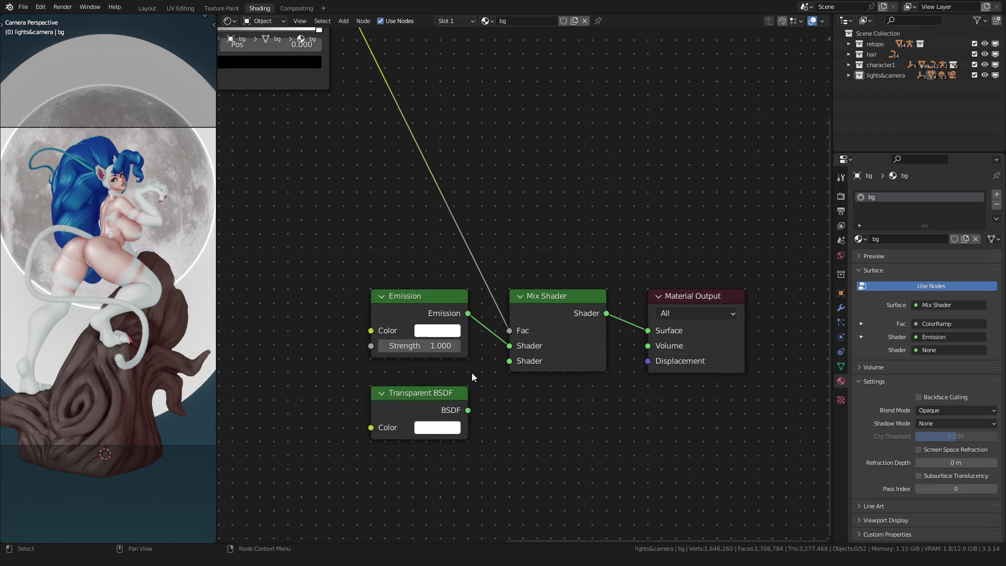
{"action": "left_click_drag", "start_coordinate": [471, 412], "coordinate": [506, 361]}
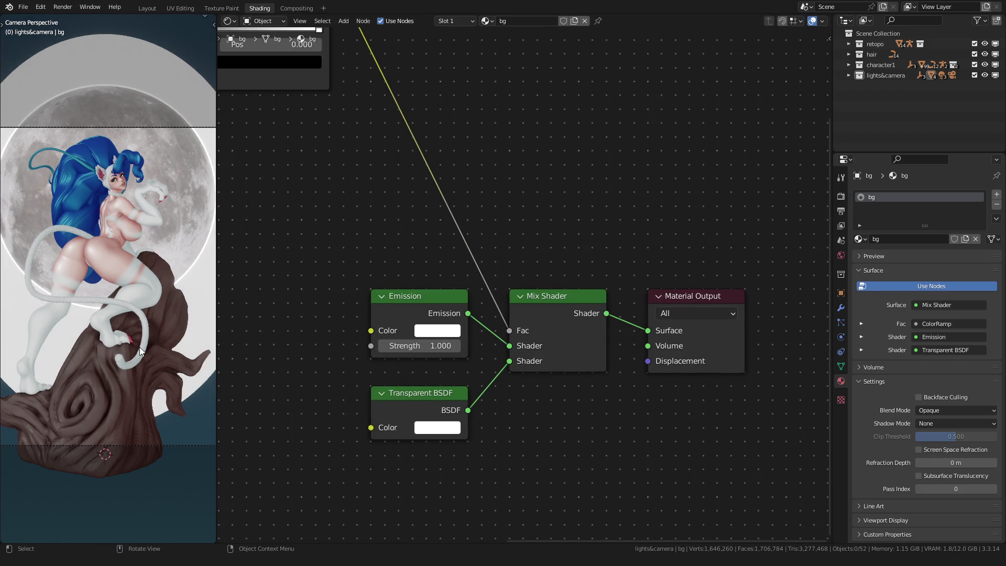
{"action": "scroll", "coordinate": [110, 451], "scroll_direction": "down", "scroll_amount": 3}
{"action": "mouse_move", "coordinate": [140, 395]}
{"action": "middle_mouse_down"}
{"action": "mouse_move", "coordinate": [52, 273]}
{"action": "mouse_move", "coordinate": [27, 271]}
{"action": "mouse_move", "coordinate": [99, 314]}
{"action": "mouse_move", "coordinate": [31, 315]}
{"action": "mouse_move", "coordinate": [123, 364]}
{"action": "mouse_move", "coordinate": [78, 326]}
{"action": "mouse_move", "coordinate": [155, 317]}
{"action": "middle_mouse_up"}
{"action": "scroll", "coordinate": [142, 317], "scroll_direction": "up", "scroll_amount": 2}
Set the bg material's Blend Mode to Alpha Blend.
{"action": "scroll", "coordinate": [374, 242], "scroll_direction": "down", "scroll_amount": 2}
{"action": "middle_click_drag", "start_coordinate": [374, 242], "coordinate": [545, 293]}
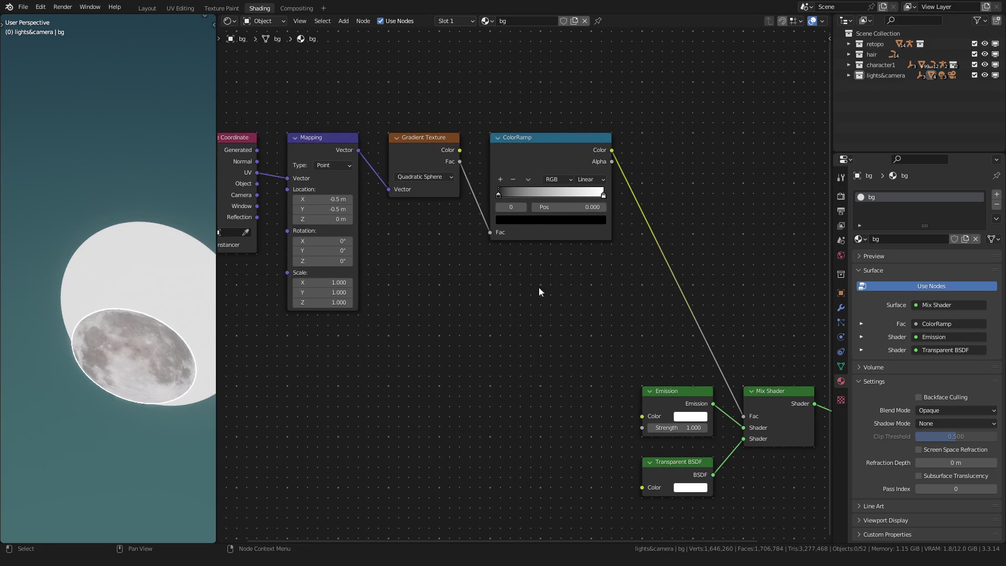
{"action": "scroll", "coordinate": [545, 294], "scroll_direction": "up", "scroll_amount": 1}
{"action": "left_click_drag", "start_coordinate": [502, 178], "coordinate": [531, 186]}
{"action": "middle_click_drag", "start_coordinate": [531, 186], "coordinate": [623, 195]}
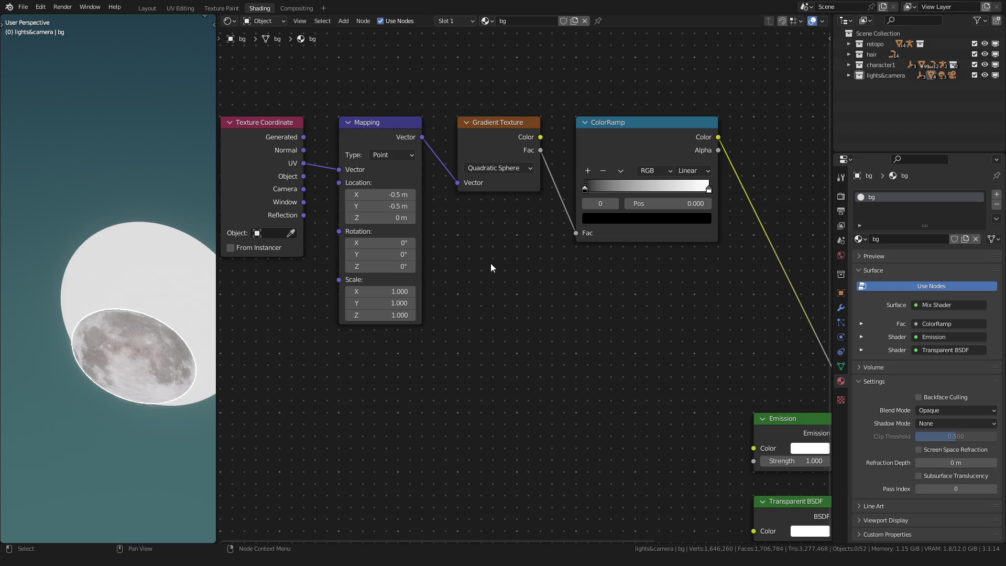
{"action": "mouse_move", "coordinate": [709, 189]}
{"action": "left_mouse_down"}
{"action": "mouse_move", "coordinate": [613, 189]}
{"action": "mouse_move", "coordinate": [632, 192]}
{"action": "left_mouse_up"}
{"action": "key", "text": "Escape"}
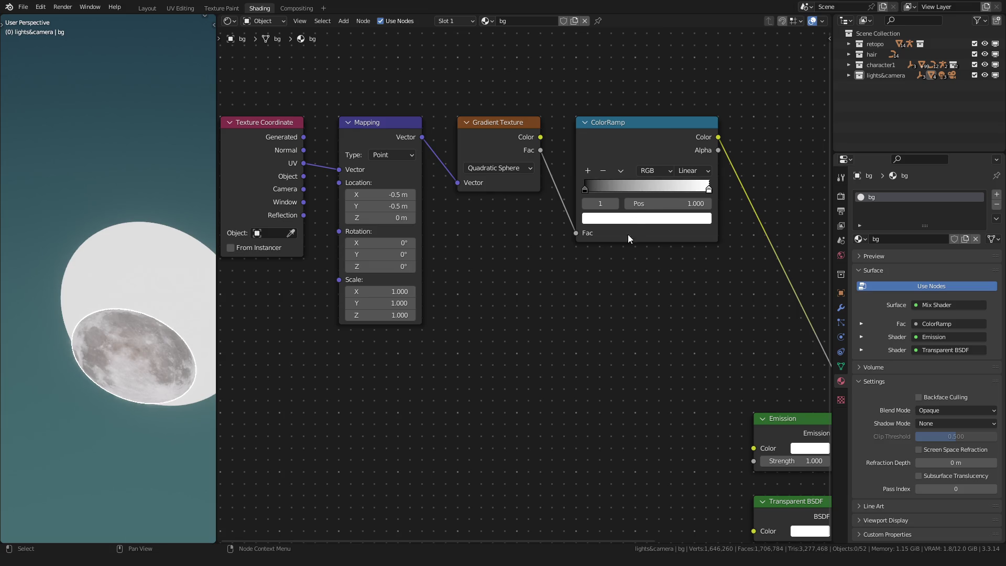
{"action": "left_click", "coordinate": [932, 410]}
{"action": "left_click", "coordinate": [938, 457]}
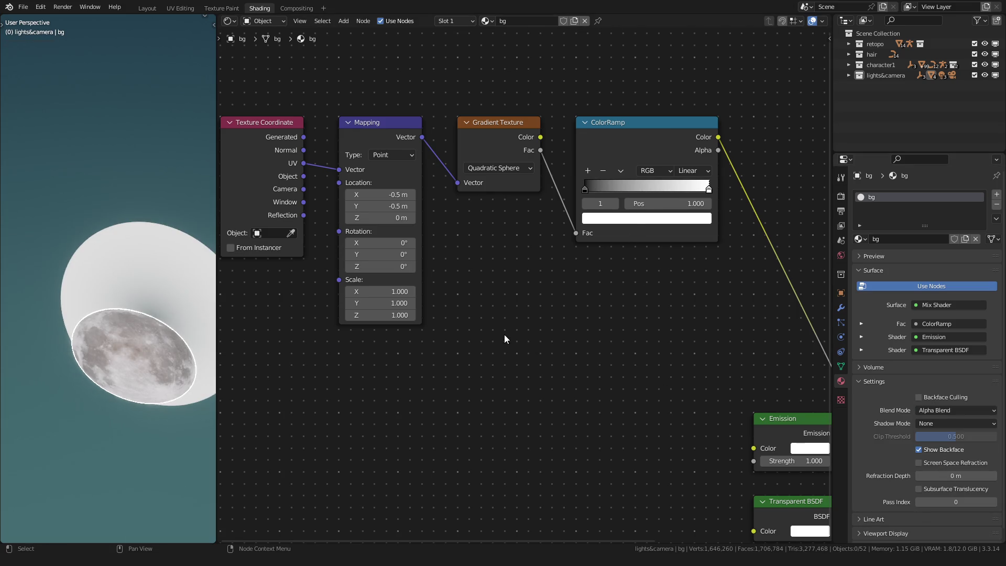
Invert the ColorRamp with black at 1.000 and white at 0.100, then switch to UV Editing.
{"action": "scroll", "coordinate": [505, 338], "scroll_direction": "down", "scroll_amount": 1}
{"action": "scroll", "coordinate": [487, 304], "scroll_direction": "up", "scroll_amount": 2}
{"action": "left_click_drag", "start_coordinate": [467, 262], "coordinate": [526, 261]}
{"action": "left_click_drag", "start_coordinate": [612, 262], "coordinate": [405, 254]}
{"action": "left_click_drag", "start_coordinate": [527, 262], "coordinate": [625, 266]}
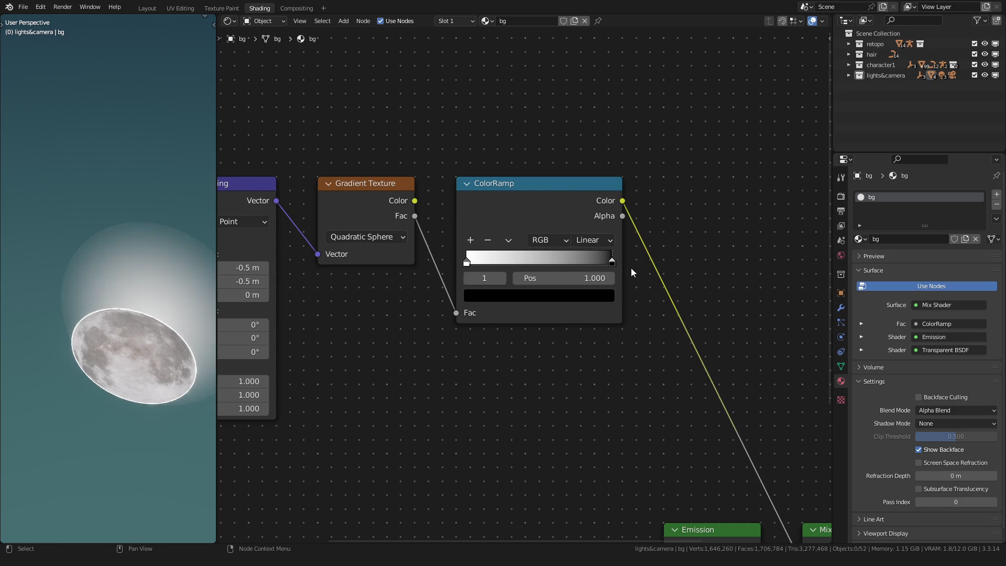
{"action": "mouse_move", "coordinate": [470, 263]}
{"action": "left_mouse_down"}
{"action": "mouse_move", "coordinate": [492, 261]}
{"action": "mouse_move", "coordinate": [484, 262]}
{"action": "left_mouse_up"}
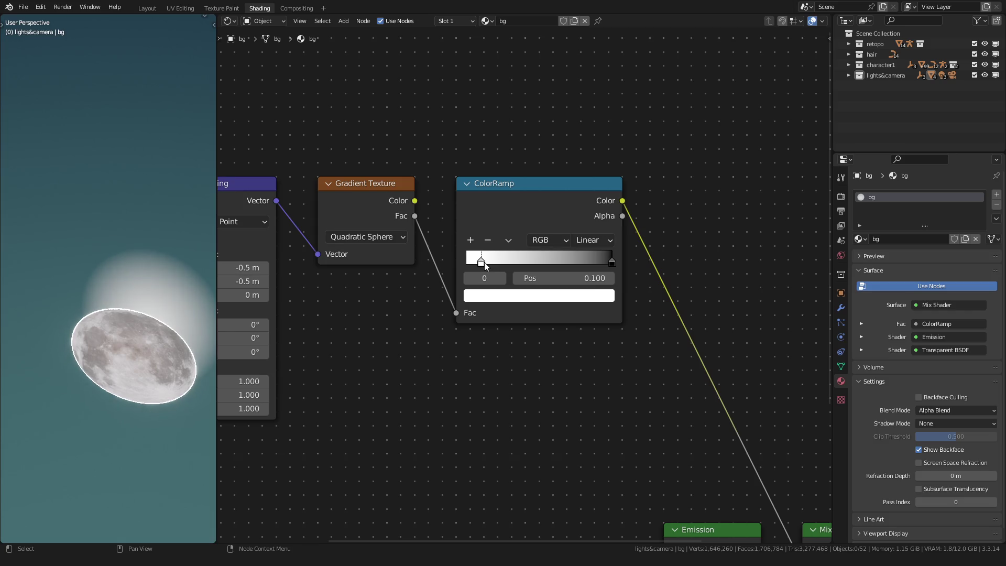
{"action": "left_click", "coordinate": [181, 8]}
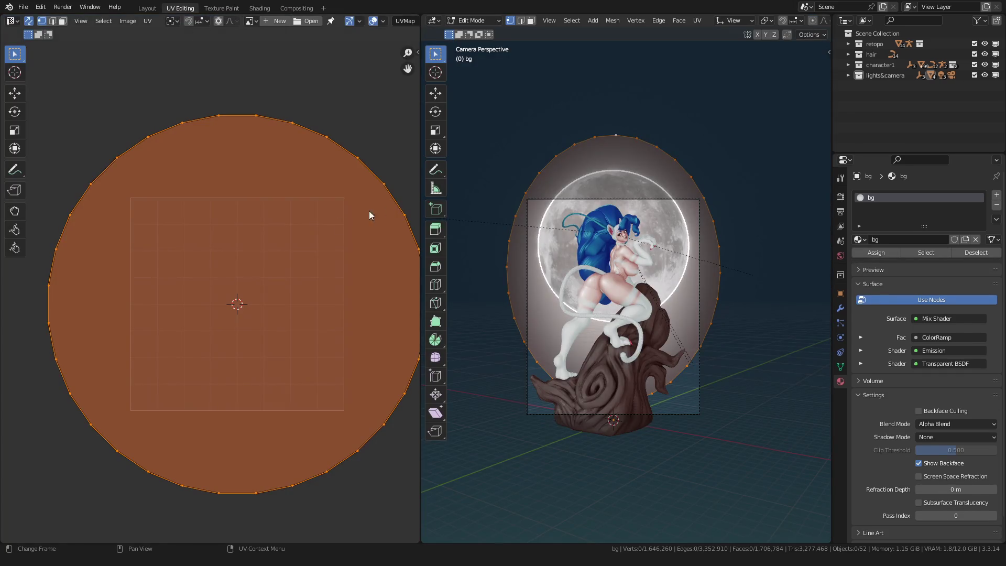
Scale up the bg plane's circle in Edit Mode and return to the Shading workspace.
{"action": "key", "text": "s"}
{"action": "left_click", "coordinate": [105, 186]}
{"action": "key", "text": "Tab"}
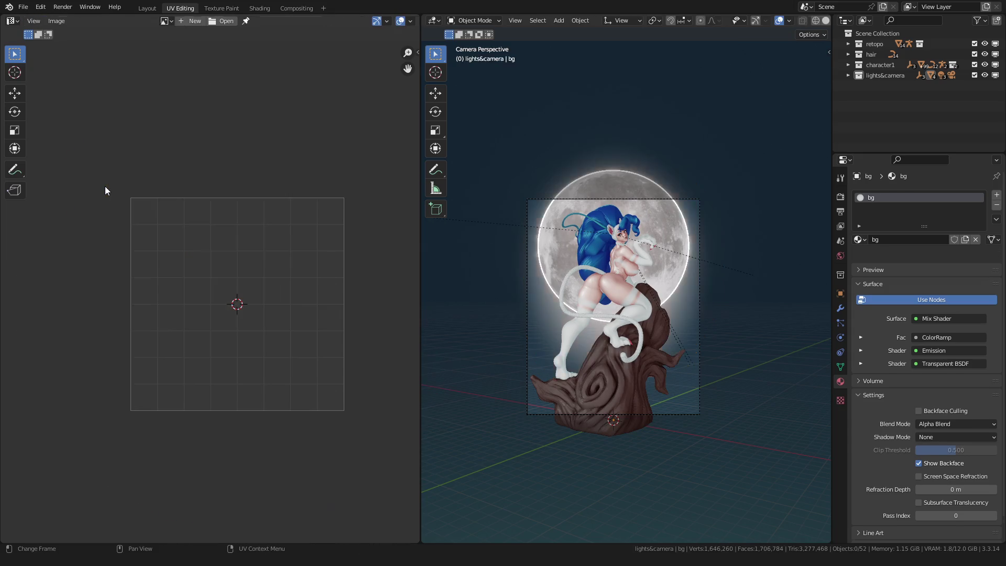
{"action": "left_click", "coordinate": [260, 8]}
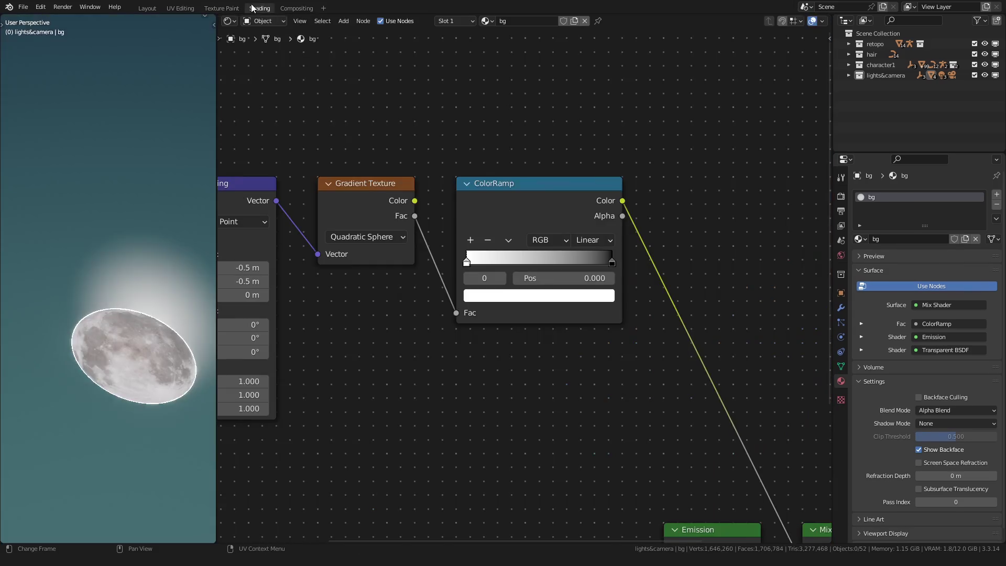
In camera view, try lightening the ColorRamp's black stop to grey, then revert it to black.
{"action": "key", "text": "KP_0"}
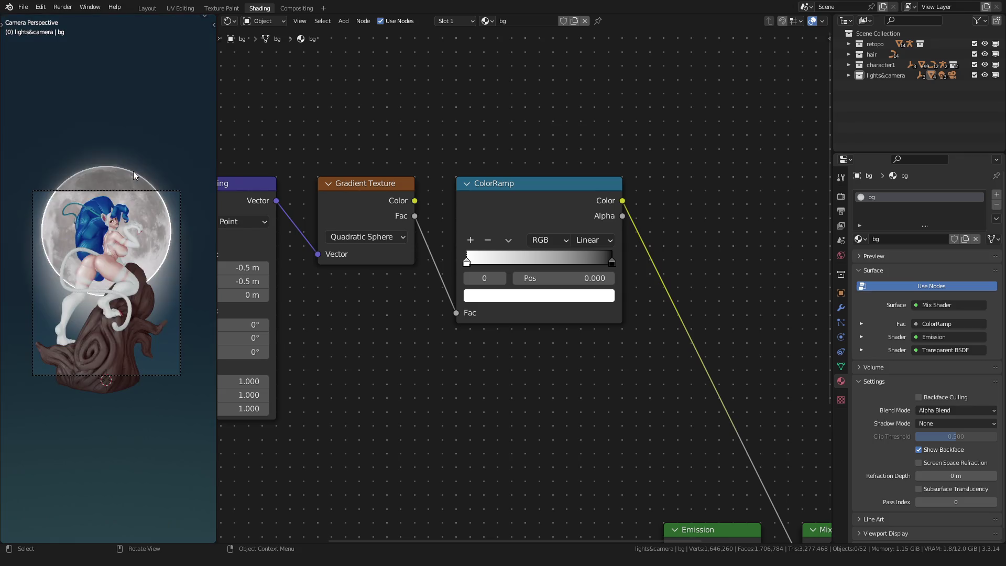
{"action": "scroll", "coordinate": [72, 235], "scroll_direction": "down", "scroll_amount": 3}
{"action": "scroll", "coordinate": [72, 234], "scroll_direction": "up", "scroll_amount": 3}
{"action": "scroll", "coordinate": [469, 309], "scroll_direction": "up", "scroll_amount": 1}
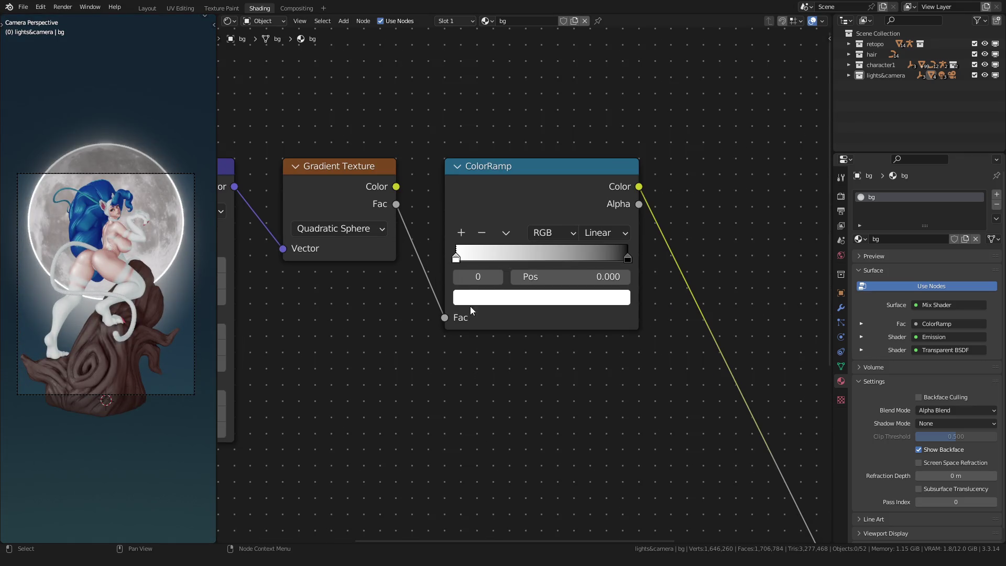
{"action": "left_click", "coordinate": [498, 277]}
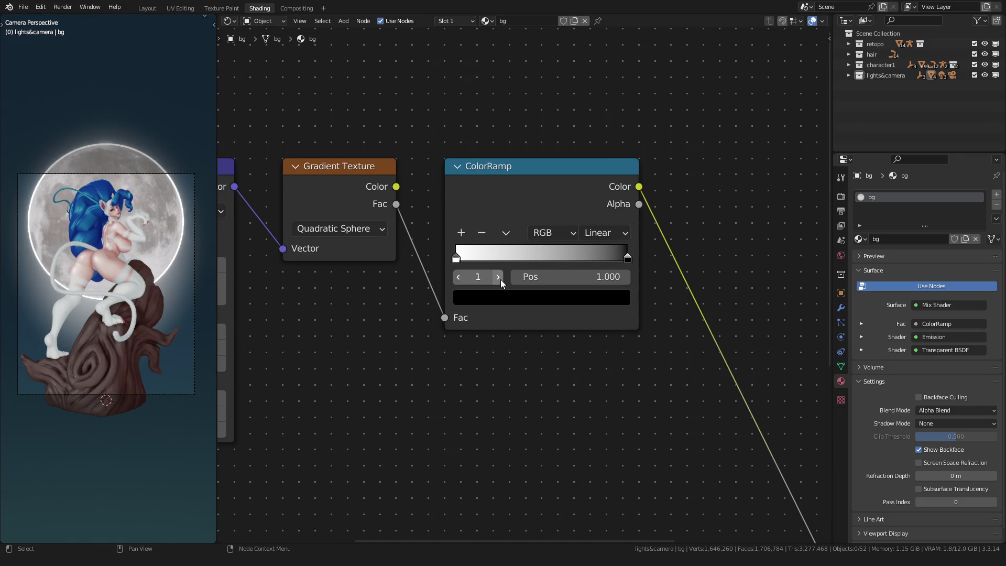
{"action": "left_click", "coordinate": [508, 298]}
{"action": "left_click_drag", "start_coordinate": [593, 163], "coordinate": [590, 98]}
{"action": "key", "text": "BackSpace"}
Scale the bg plane mesh up again in Edit Mode, then open the black stop's colour.
{"action": "key", "text": "Tab"}
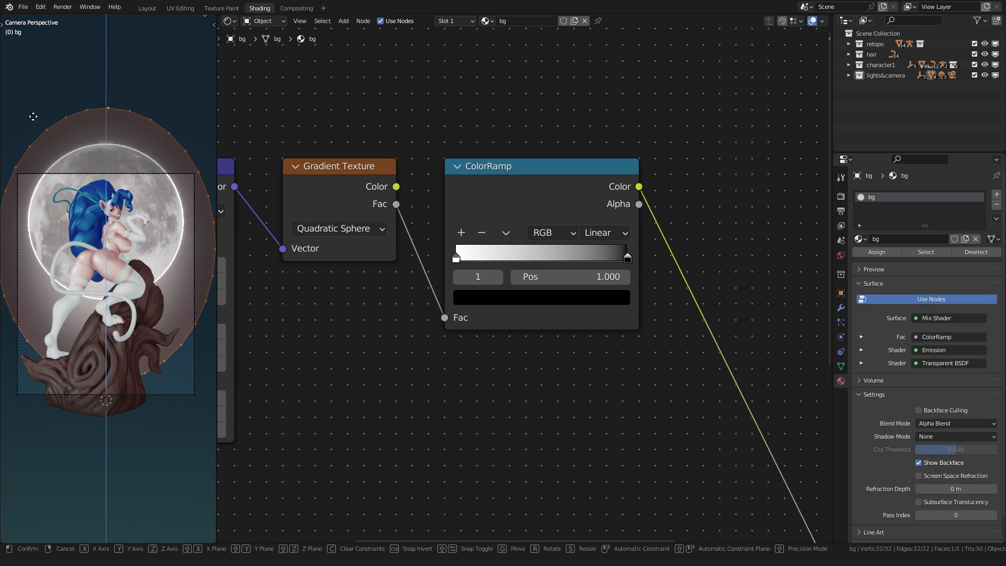
{"action": "key", "text": "s"}
{"action": "left_click", "coordinate": [125, 174]}
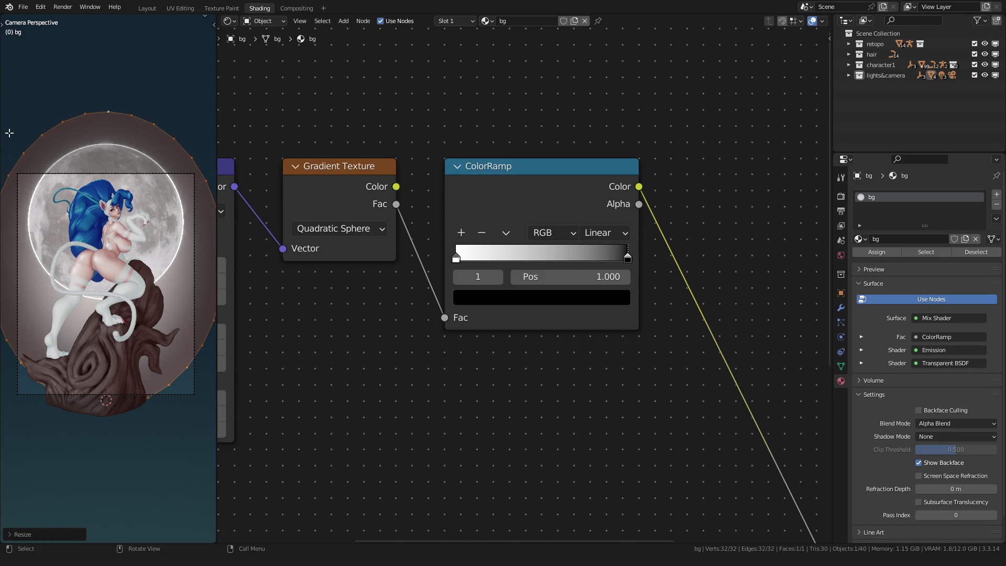
{"action": "key", "text": "Tab"}
{"action": "left_click", "coordinate": [524, 298]}
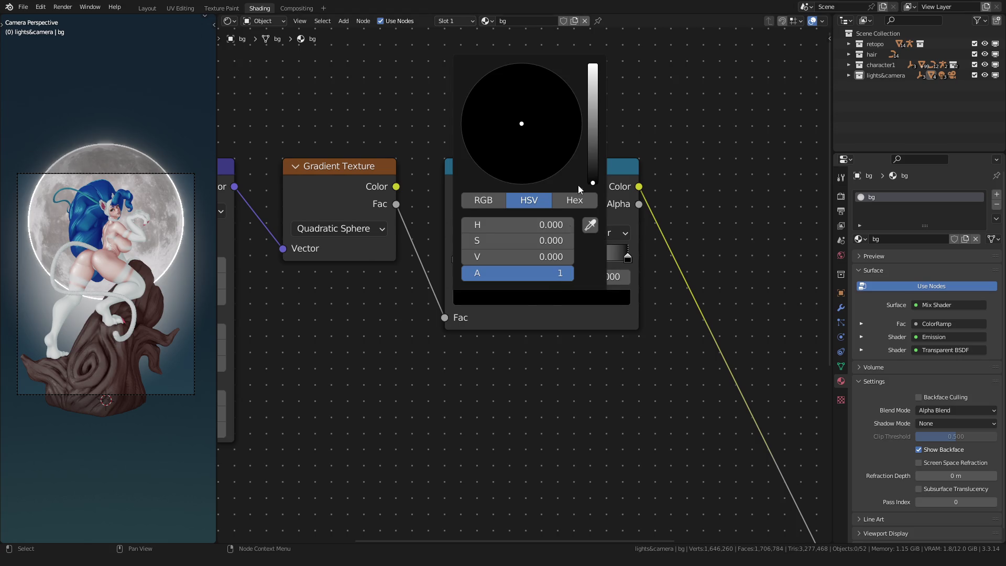
Lift the ColorRamp black stop's brightness very slightly.
{"action": "left_click_drag", "start_coordinate": [598, 149], "coordinate": [593, 165]}
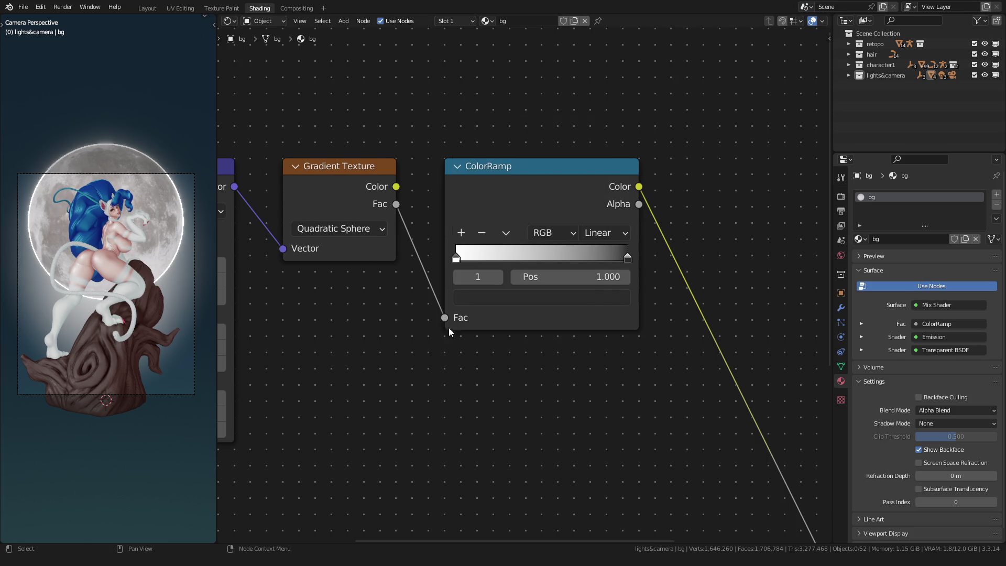
{"action": "scroll", "coordinate": [447, 321], "scroll_direction": "down", "scroll_amount": 2}
{"action": "scroll", "coordinate": [532, 359], "scroll_direction": "down", "scroll_amount": 2, "text": "shift"}
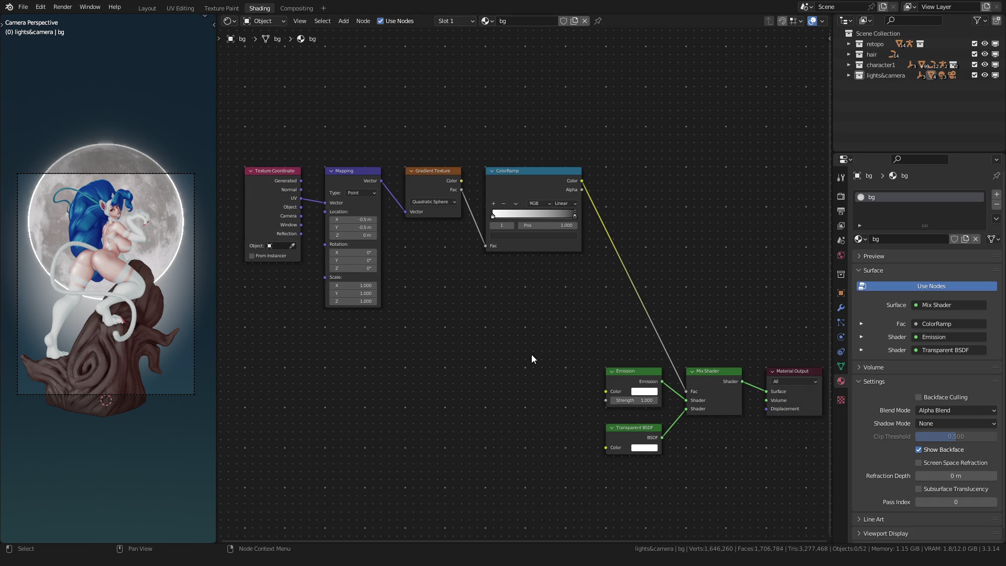
{"action": "scroll", "coordinate": [528, 353], "scroll_direction": "up", "scroll_amount": 3}
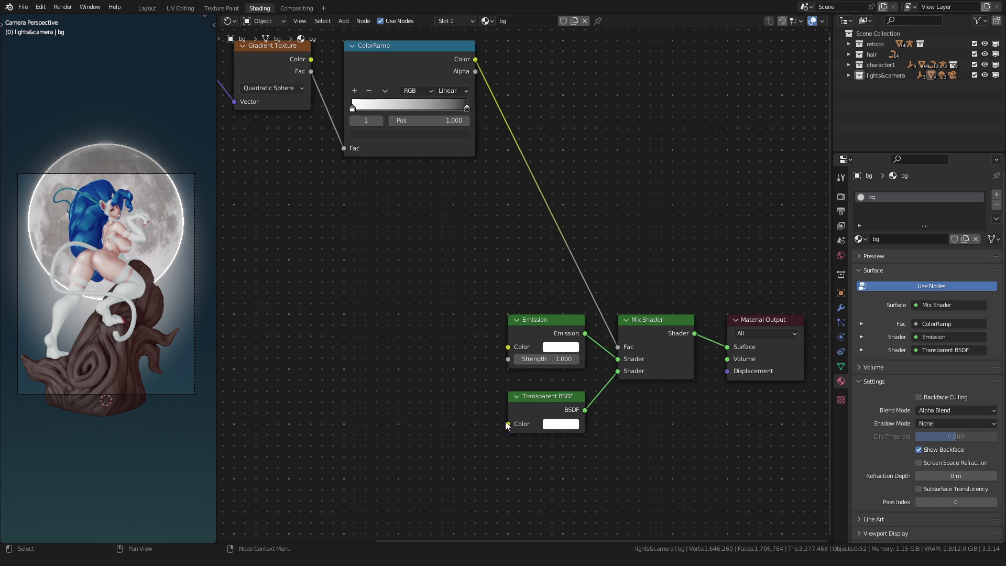
{"action": "scroll", "coordinate": [471, 404], "scroll_direction": "up", "scroll_amount": 2}
{"action": "middle_click_drag", "start_coordinate": [515, 427], "coordinate": [508, 403]}
Sample the dark teal background as the Emission colour and set its Strength to 6.
{"action": "left_click", "coordinate": [567, 337]}
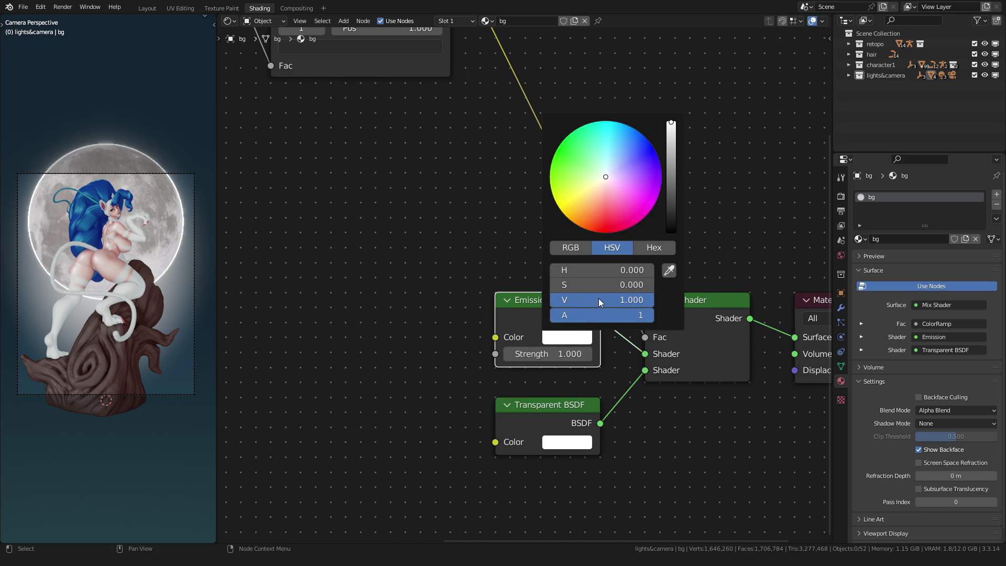
{"action": "left_click", "coordinate": [669, 270]}
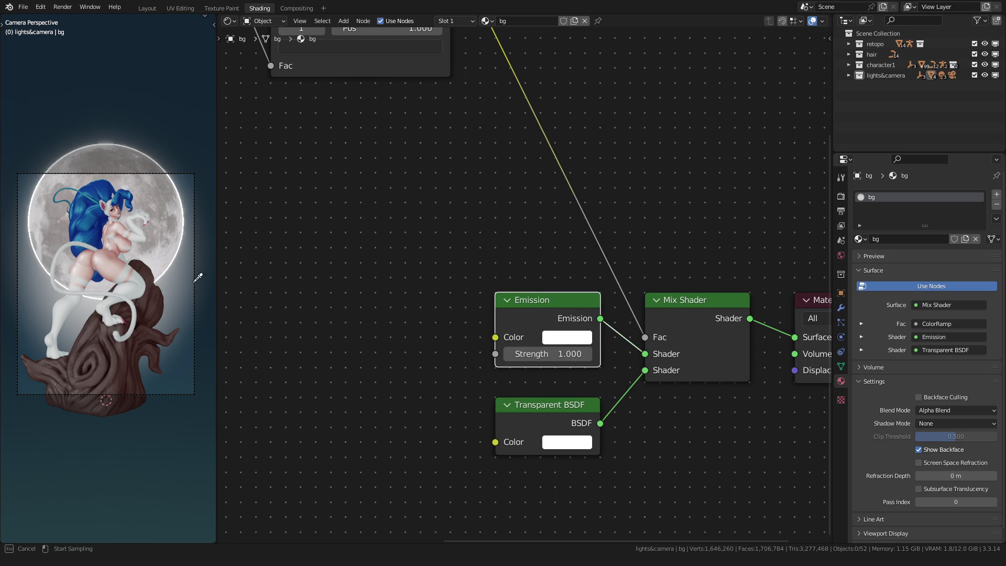
{"action": "left_click", "coordinate": [183, 359]}
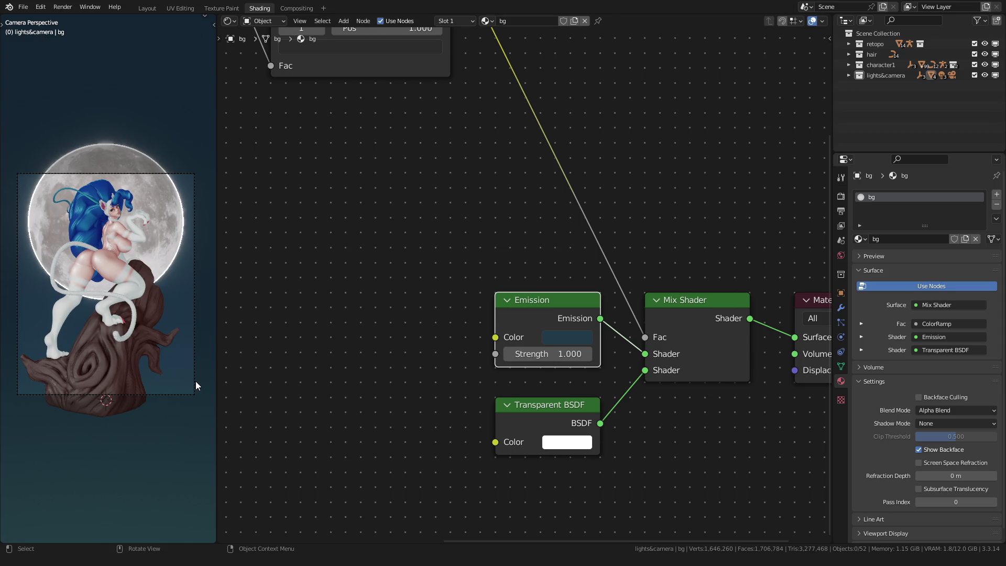
{"action": "mouse_move", "coordinate": [550, 354]}
{"action": "left_mouse_down"}
{"action": "mouse_move", "coordinate": [613, 354]}
{"action": "mouse_move", "coordinate": [556, 354]}
{"action": "mouse_move", "coordinate": [593, 354]}
{"action": "left_mouse_up"}
{"action": "key", "text": "ctrl+z"}
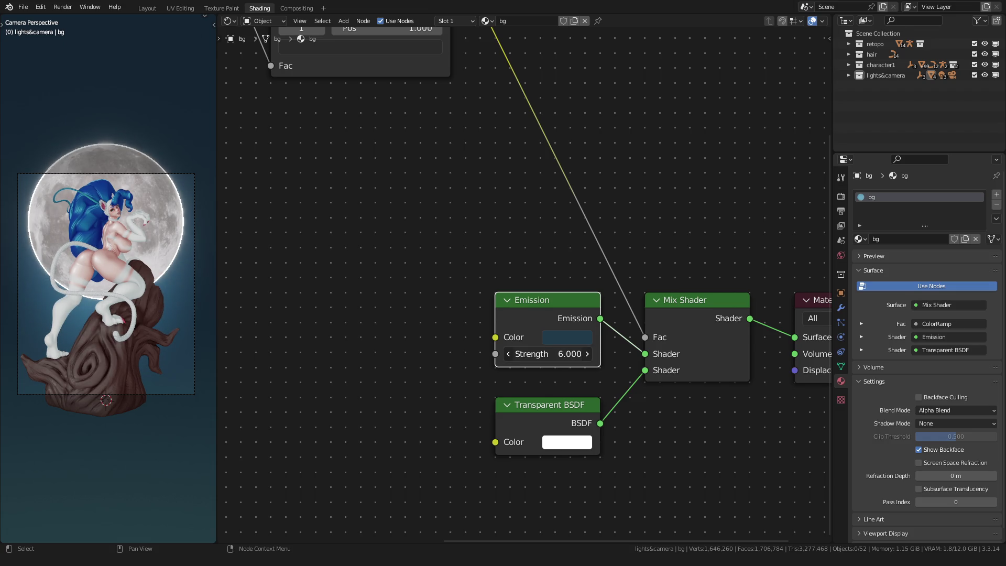
Lower the Emission colour's saturation and raise its value slightly.
{"action": "left_click", "coordinate": [567, 337]}
{"action": "mouse_move", "coordinate": [608, 285]}
{"action": "left_mouse_down"}
{"action": "mouse_move", "coordinate": [577, 284]}
{"action": "mouse_move", "coordinate": [600, 286]}
{"action": "left_mouse_up"}
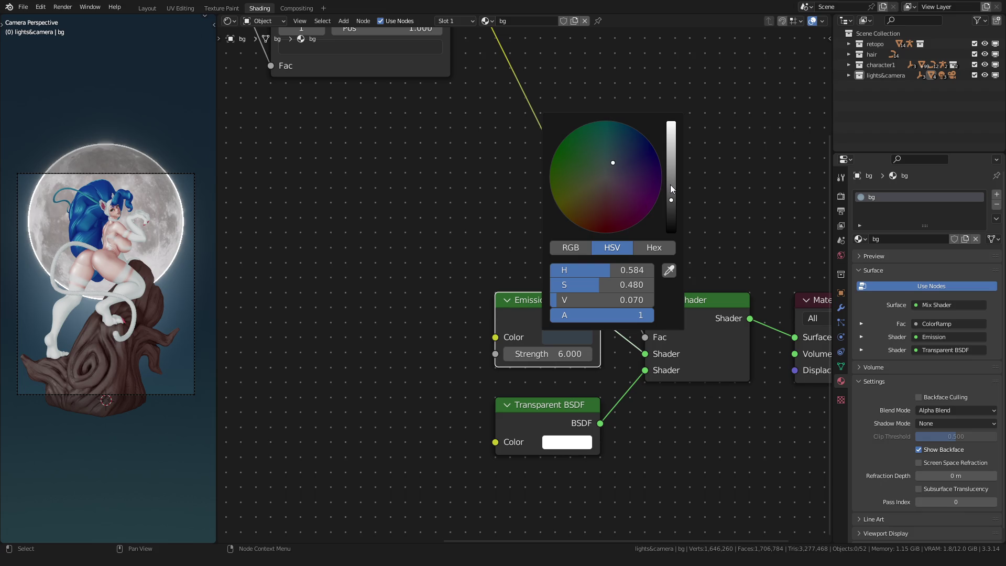
{"action": "left_click_drag", "start_coordinate": [673, 198], "coordinate": [672, 182]}
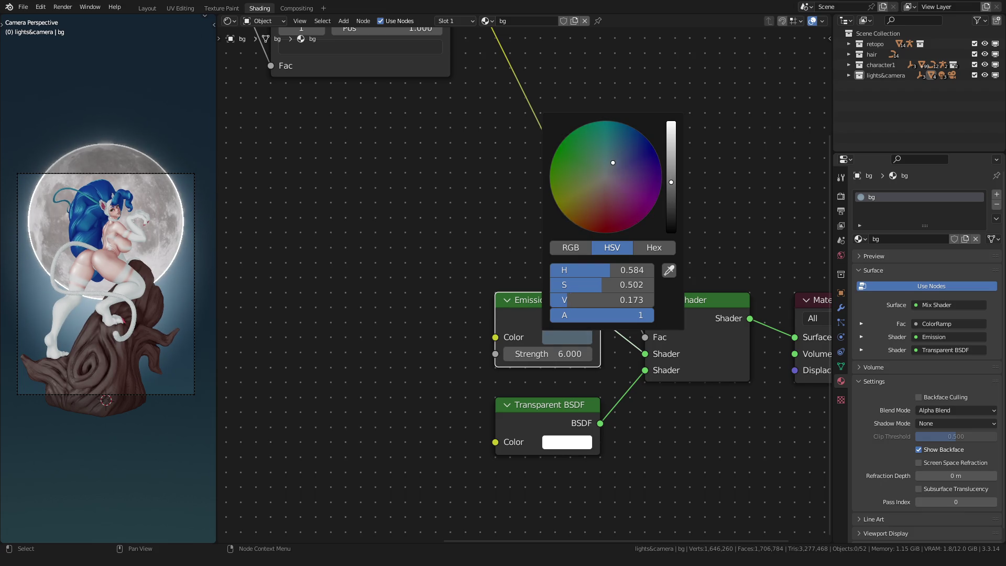
{"action": "key", "text": "Tab"}
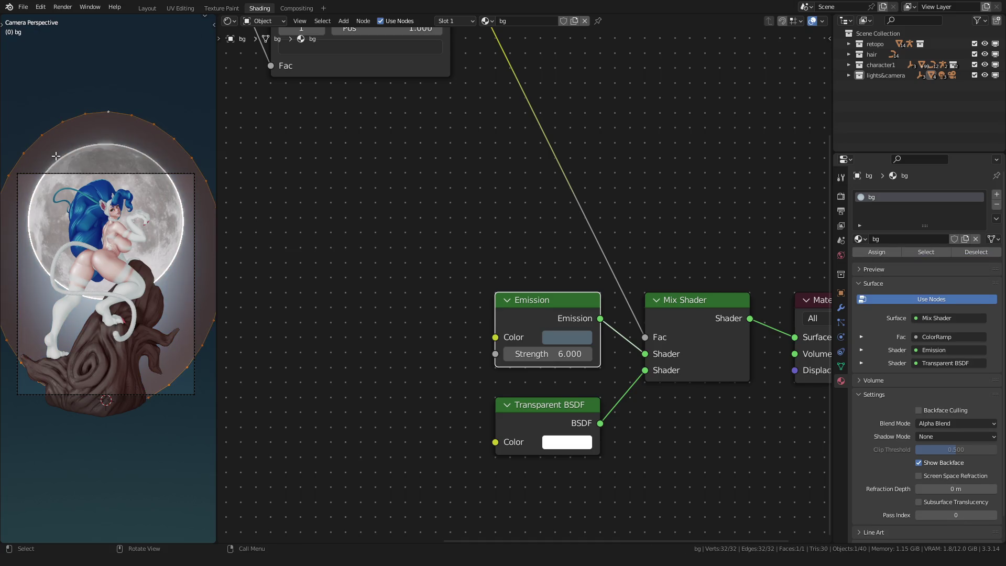
Scale the whole bg plane mesh larger in Edit Mode and deselect everything.
{"action": "key", "text": "g"}
{"action": "key", "text": "z"}
{"action": "key", "text": "s"}
{"action": "left_click", "coordinate": [9, 138]}
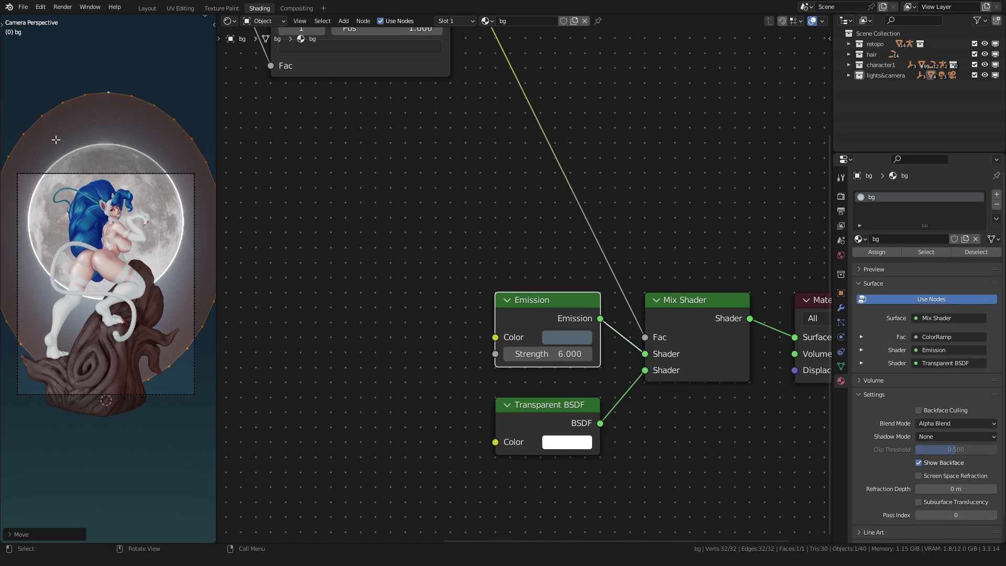
{"action": "key", "text": "Tab"}
{"action": "left_click", "coordinate": [74, 168]}
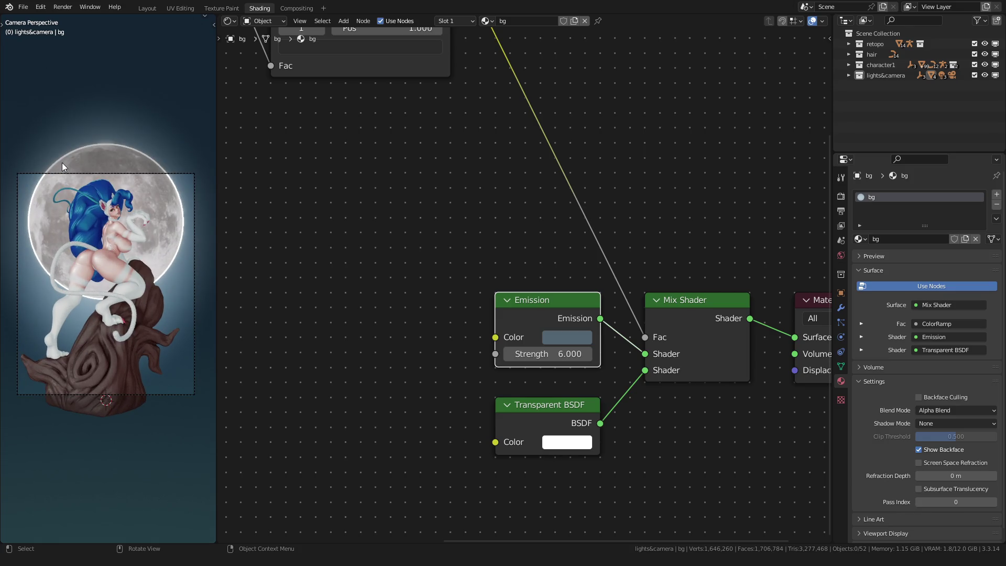
Check the glow through the camera in Layout, undoing an accidental bg deletion, then return to Shading.
{"action": "left_click", "coordinate": [147, 8]}
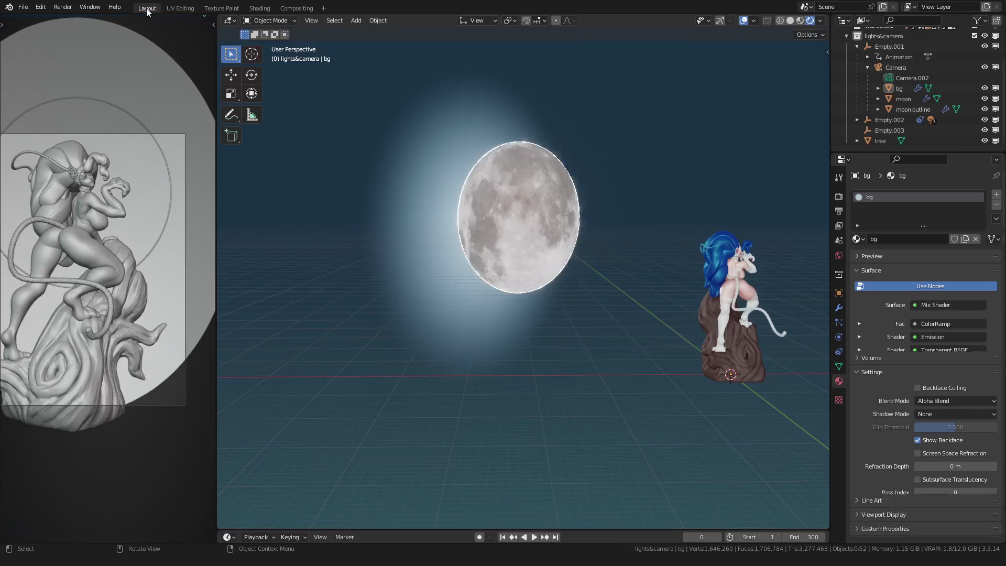
{"action": "key", "text": "KP_0"}
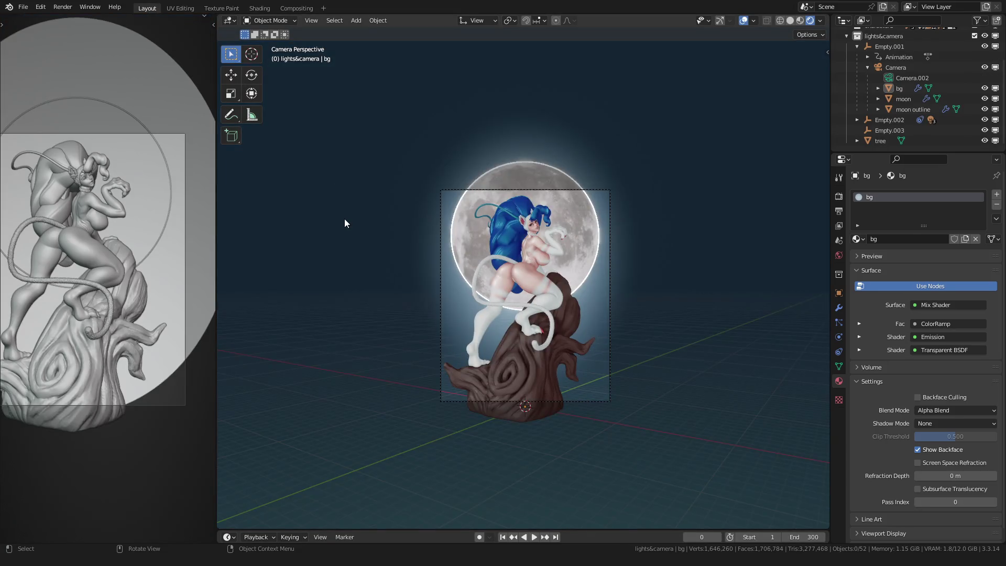
{"action": "left_click", "coordinate": [375, 244]}
{"action": "key", "text": "Delete"}
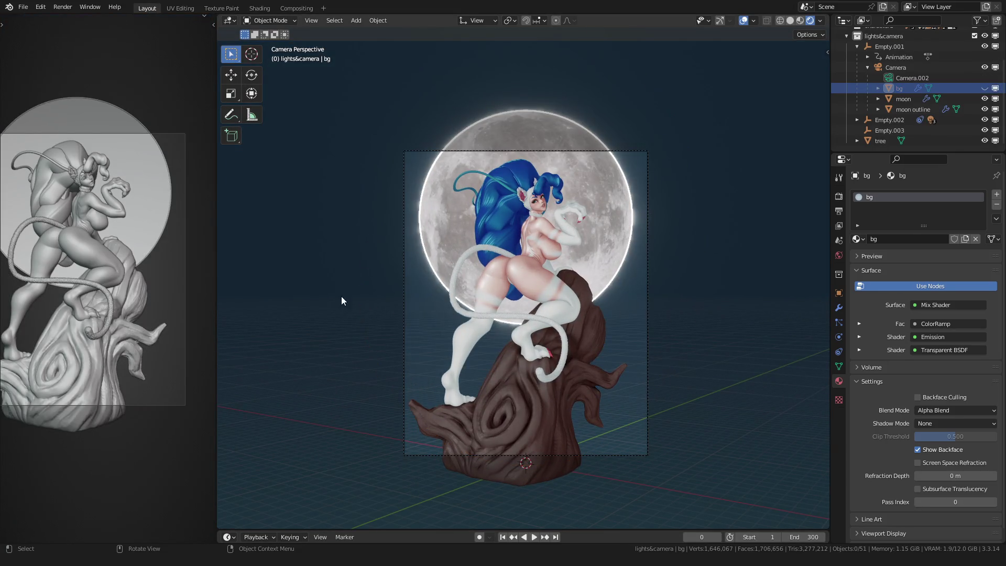
{"action": "key", "text": "ctrl+z"}
{"action": "key", "text": "ctrl+z"}
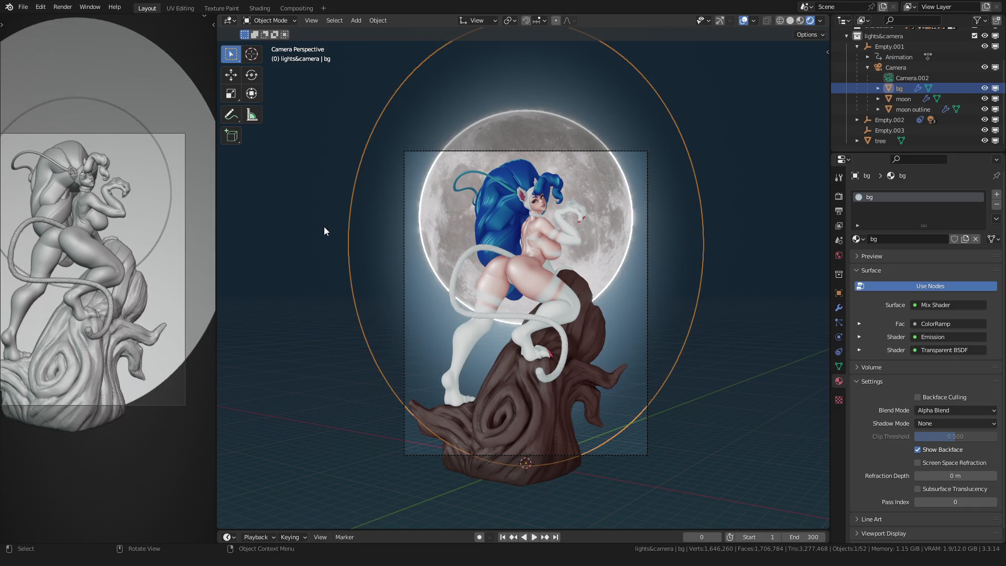
{"action": "left_click", "coordinate": [259, 8]}
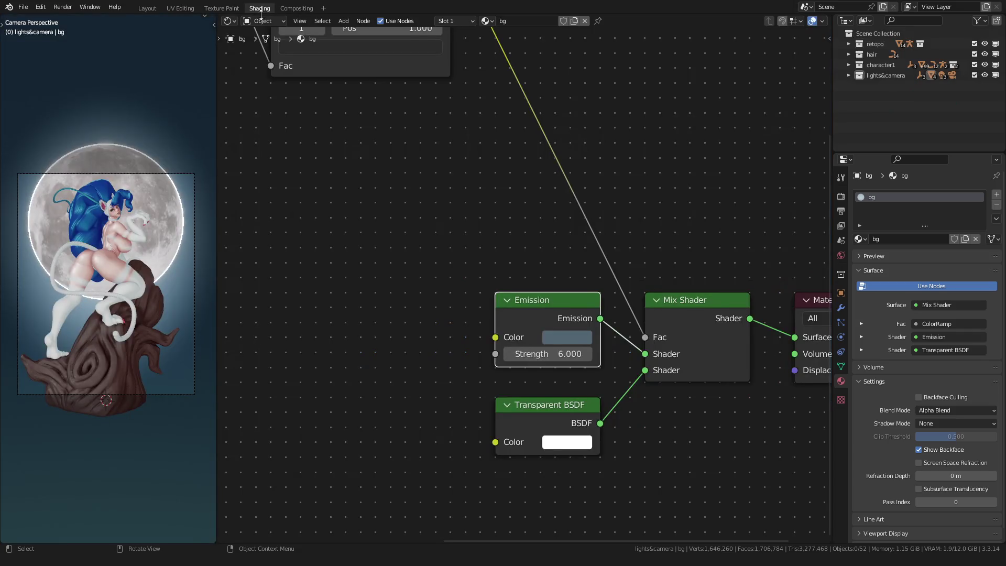
Raise the ColorRamp outer stop's value to a grey, then view the result in Layout.
{"action": "middle_click_drag", "start_coordinate": [358, 168], "coordinate": [443, 325]}
{"action": "scroll", "coordinate": [442, 326], "scroll_direction": "up", "scroll_amount": 1}
{"action": "left_click_drag", "start_coordinate": [390, 168], "coordinate": [370, 156]}
{"action": "scroll", "coordinate": [479, 299], "scroll_direction": "down", "scroll_amount": 5}
{"action": "scroll", "coordinate": [456, 272], "scroll_direction": "up", "scroll_amount": 4}
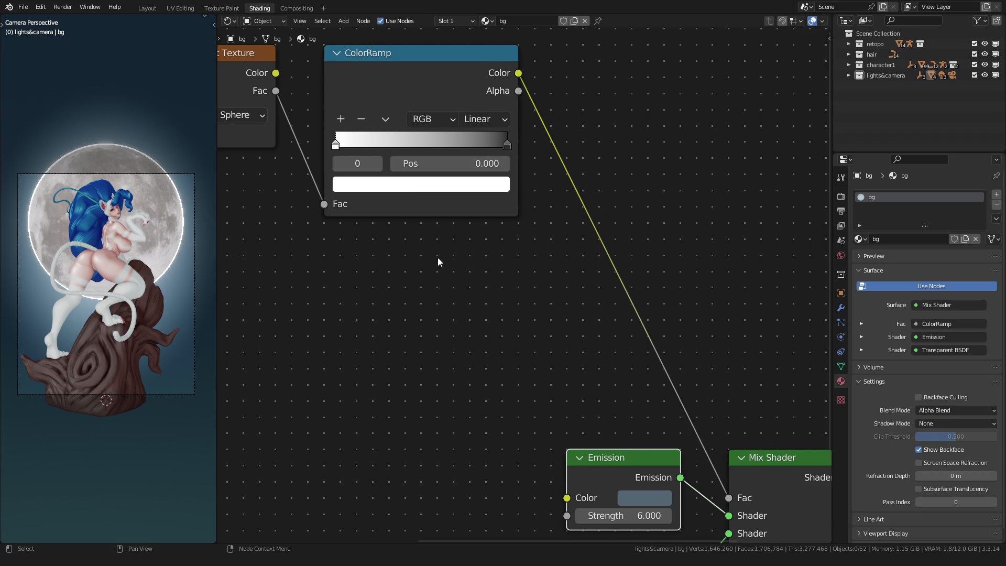
{"action": "left_click", "coordinate": [385, 166]}
{"action": "left_click", "coordinate": [377, 164]}
{"action": "left_click", "coordinate": [386, 181]}
{"action": "mouse_move", "coordinate": [472, 283]}
{"action": "left_mouse_down"}
{"action": "mouse_move", "coordinate": [472, 217]}
{"action": "mouse_move", "coordinate": [472, 244]}
{"action": "left_mouse_up"}
{"action": "scroll", "coordinate": [78, 146], "scroll_direction": "down", "scroll_amount": 3}
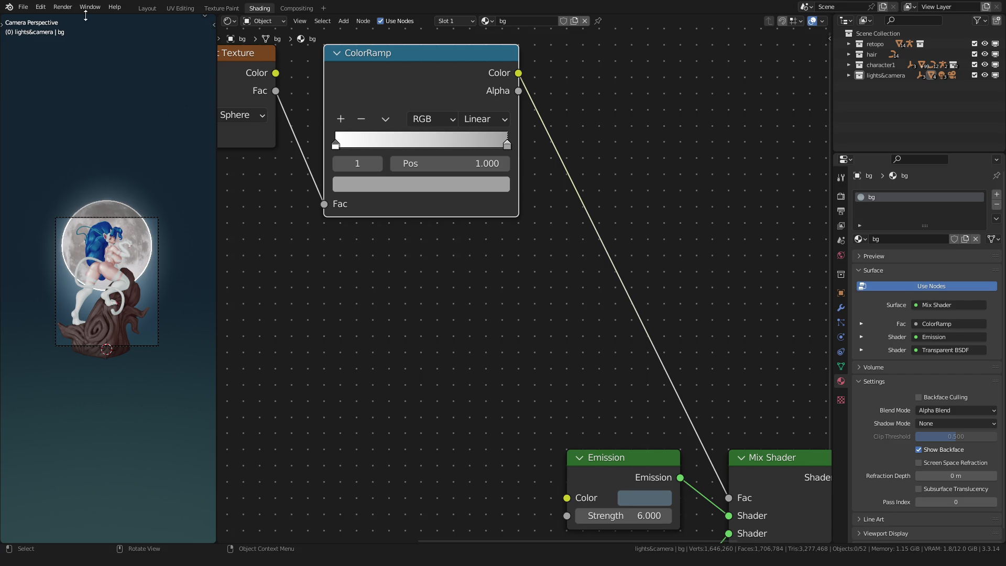
{"action": "left_click", "coordinate": [141, 10]}
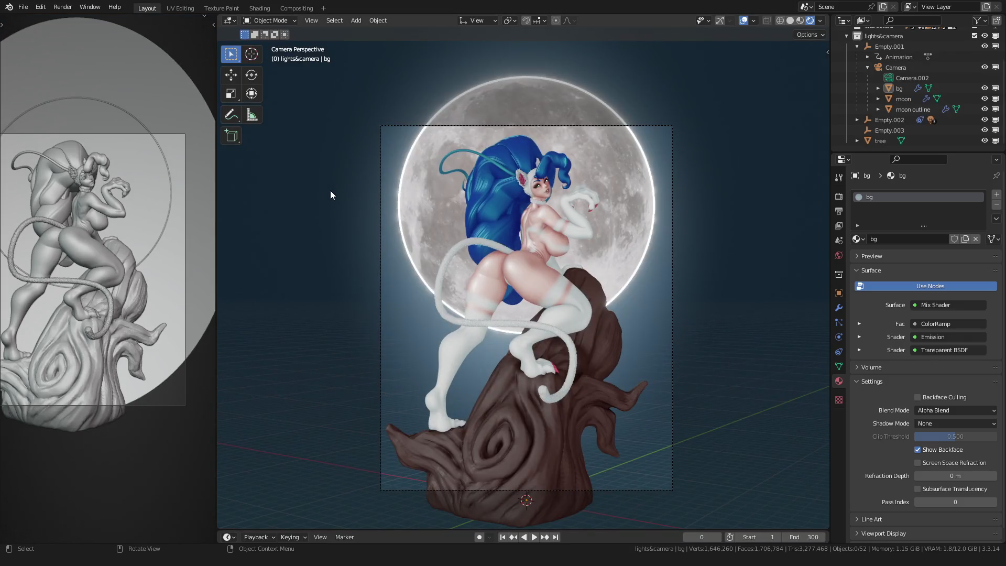
Hide overlays, play the turntable forward and backward, reset to frame 0, and return to Shading.
{"action": "scroll", "coordinate": [306, 233], "scroll_direction": "down", "scroll_amount": 3}
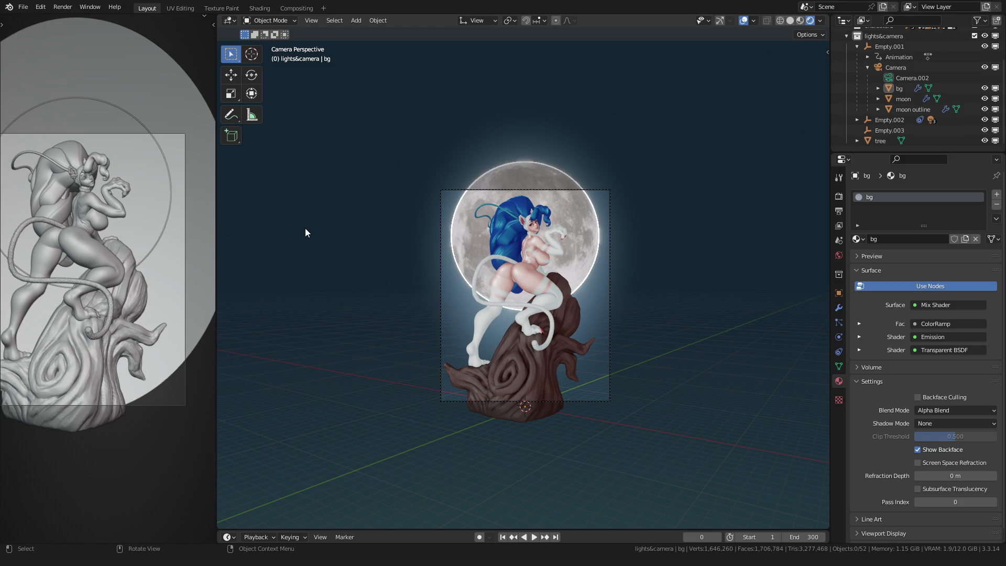
{"action": "scroll", "coordinate": [323, 218], "scroll_direction": "up", "scroll_amount": 5}
{"action": "left_click", "coordinate": [745, 24]}
{"action": "scroll", "coordinate": [518, 131], "scroll_direction": "down", "scroll_amount": 2}
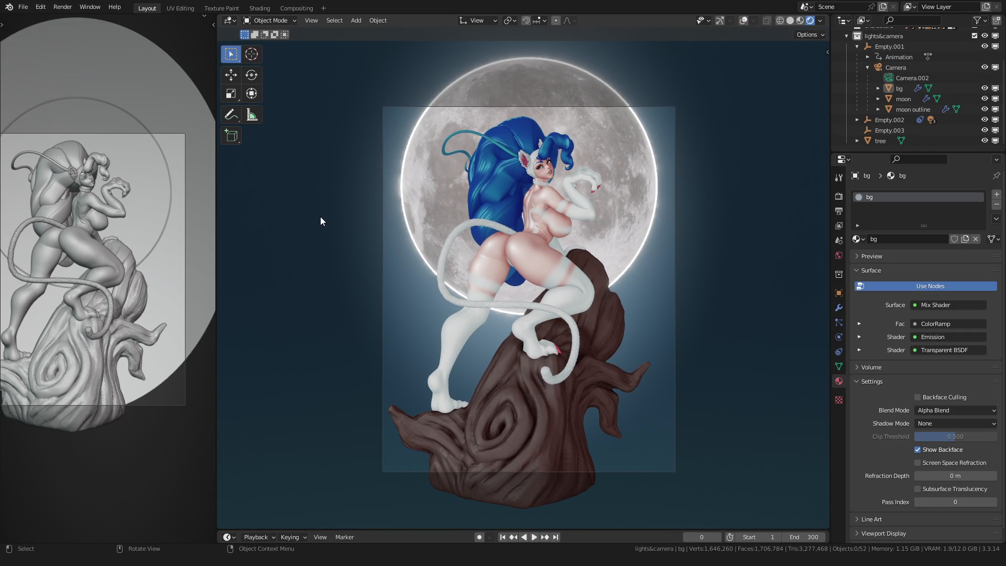
{"action": "key", "text": "space"}
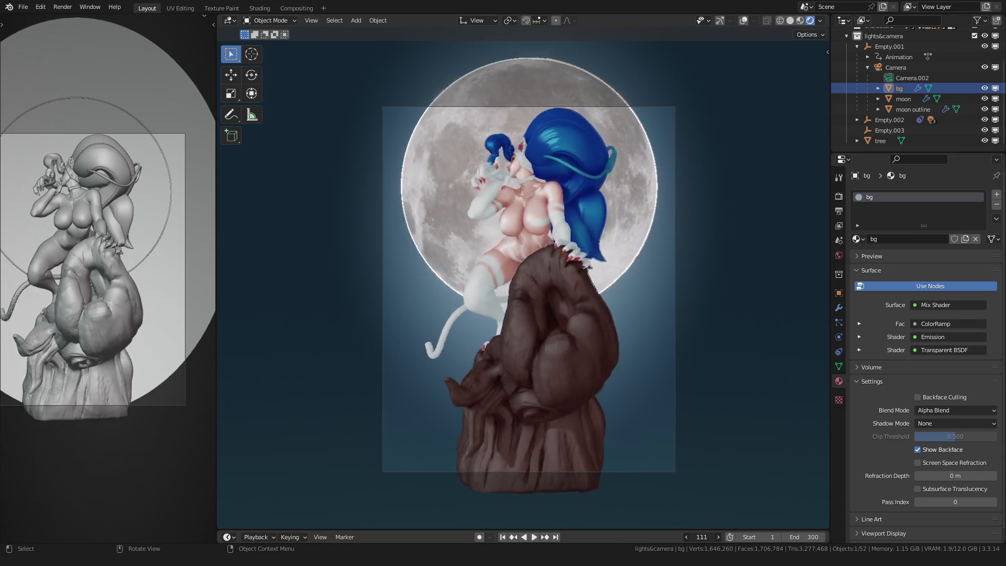
{"action": "key", "text": "shift+ctrl+space"}
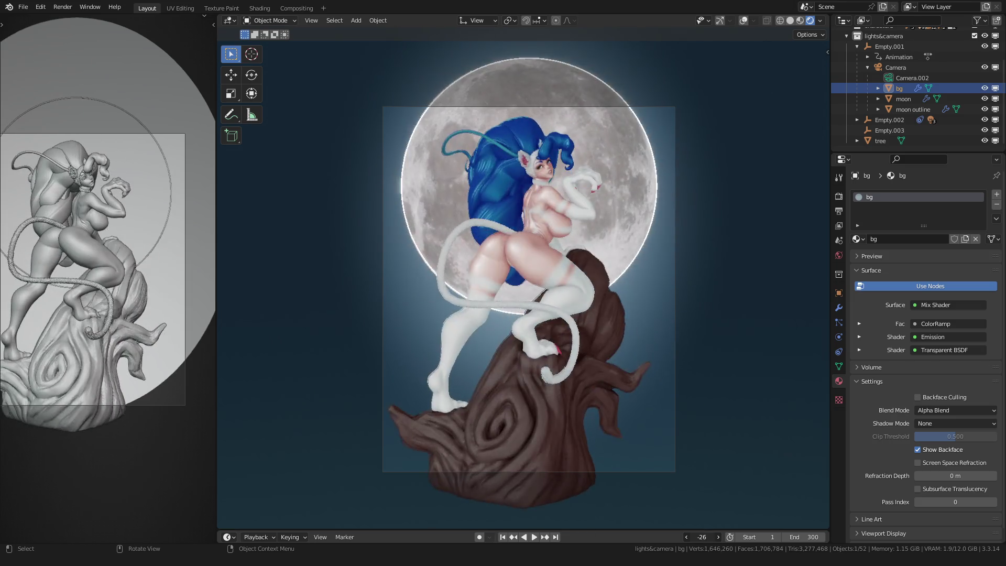
{"action": "key", "text": "space"}
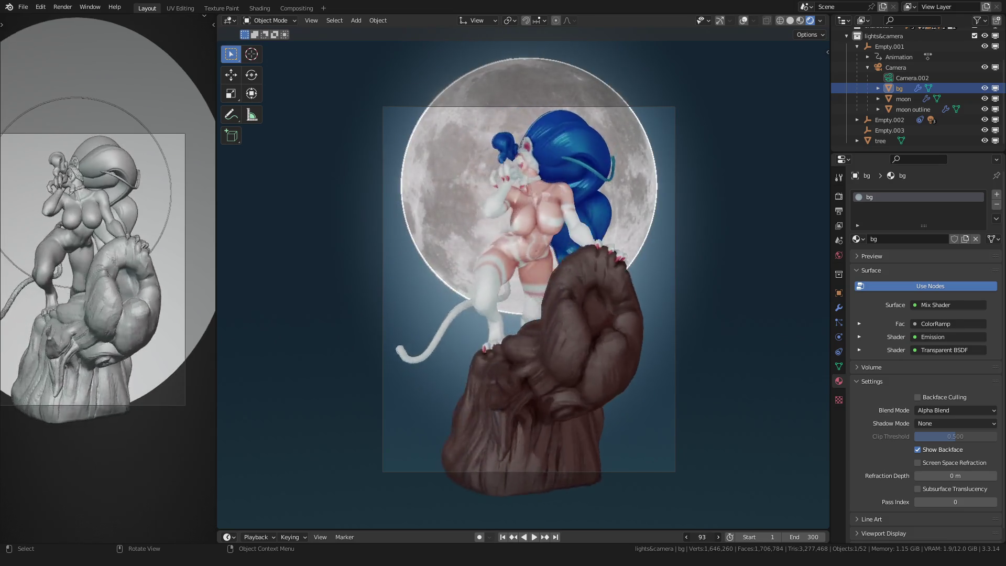
{"action": "key", "text": "Escape"}
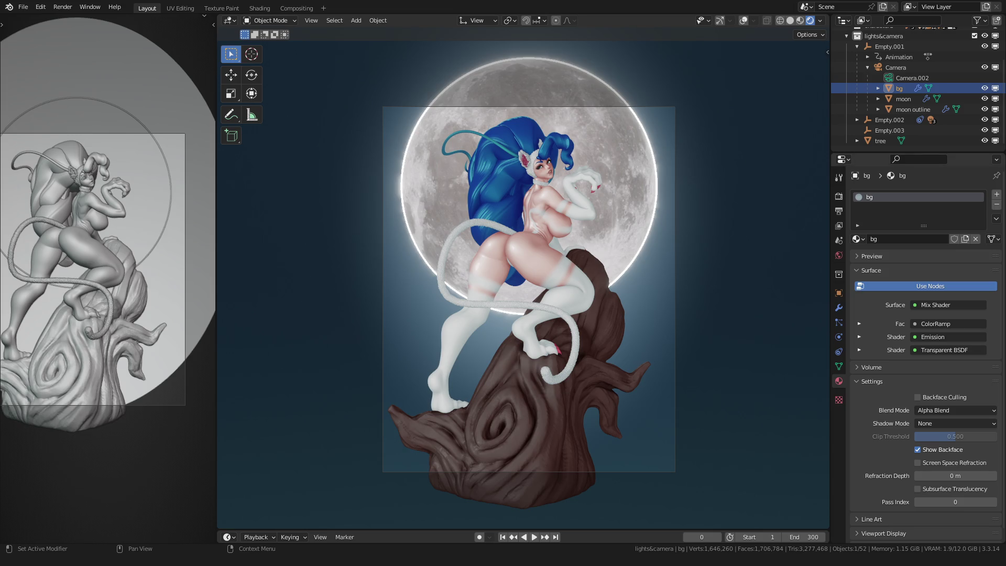
{"action": "left_click", "coordinate": [259, 8]}
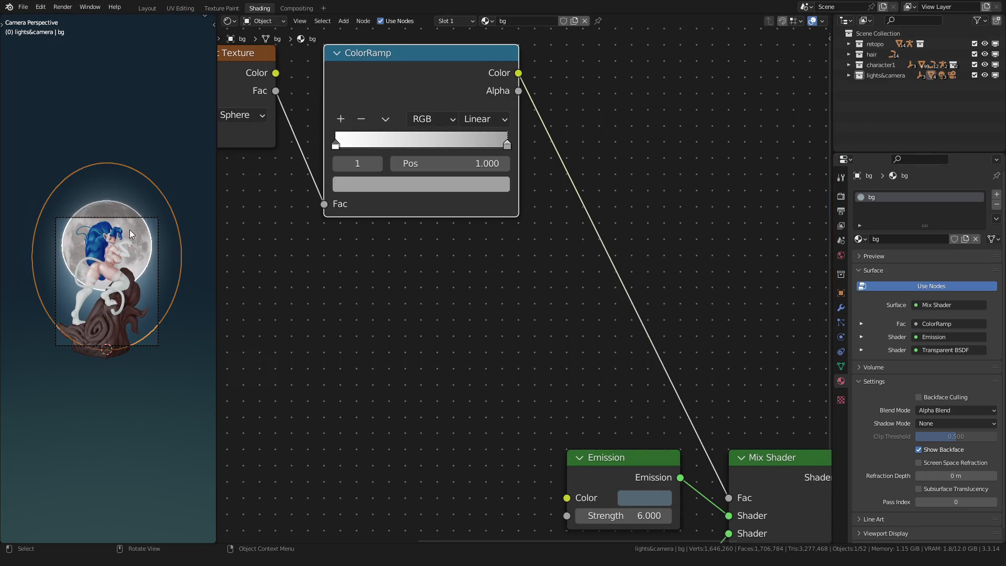
Deselect the ColorRamp node and frame the whole bg node tree in view.
{"action": "scroll", "coordinate": [139, 230], "scroll_direction": "up", "scroll_amount": 2}
{"action": "left_click", "coordinate": [435, 254]}
{"action": "middle_click_drag", "start_coordinate": [405, 264], "coordinate": [407, 277]}
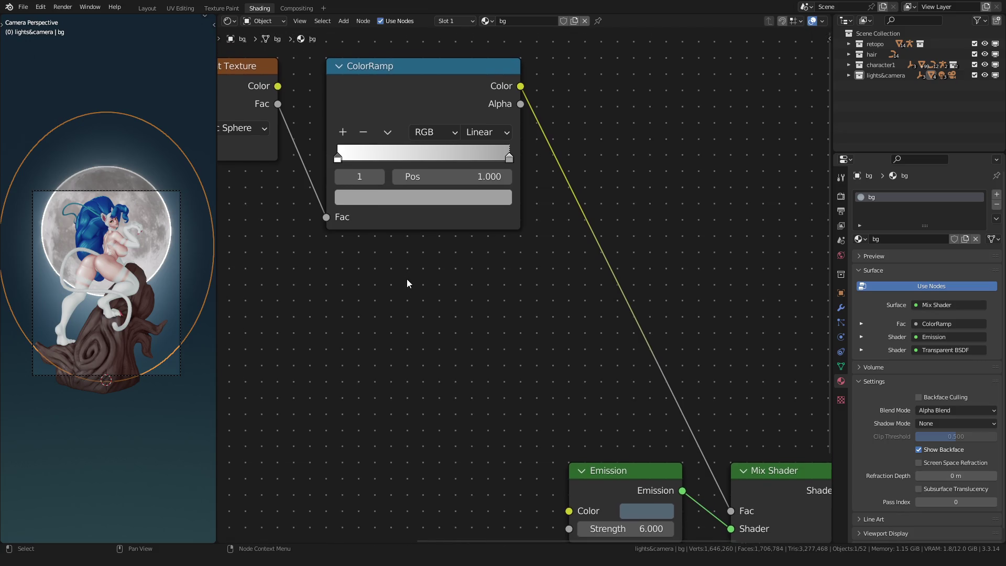
{"action": "key", "text": "Home"}
{"action": "scroll", "coordinate": [448, 315], "scroll_direction": "up", "scroll_amount": 1}
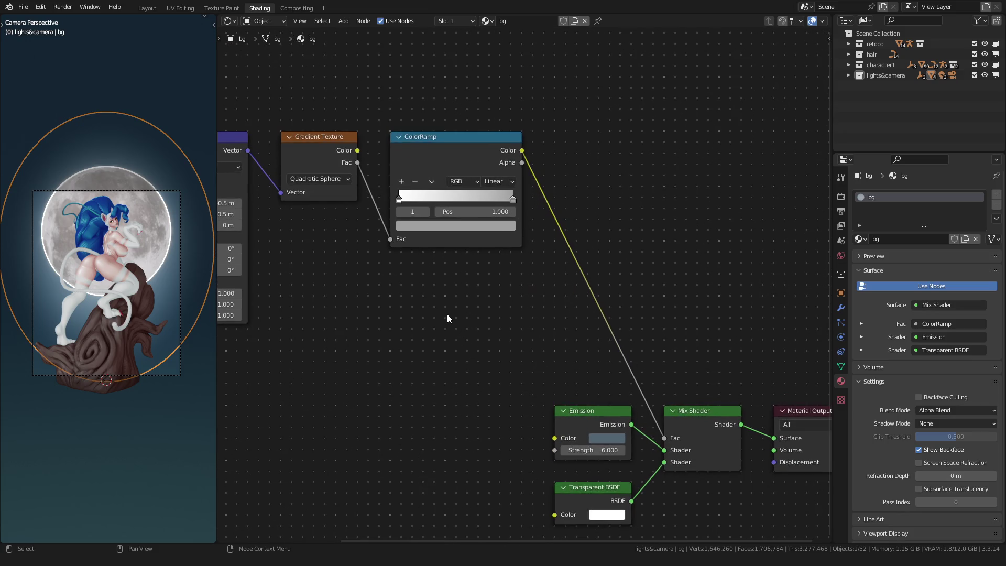
Select the moon and move its Texture Coordinate, Mapping and moon.jpg nodes left.
{"action": "left_click", "coordinate": [147, 213]}
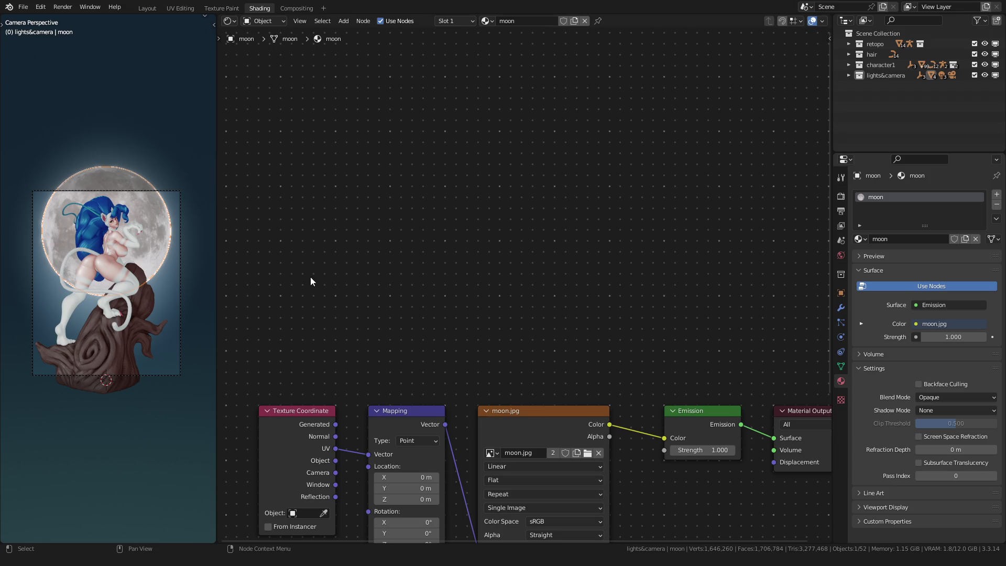
{"action": "middle_click_drag", "start_coordinate": [410, 311], "coordinate": [453, 213]}
{"action": "scroll", "coordinate": [460, 234], "scroll_direction": "up", "scroll_amount": 1}
{"action": "mouse_move", "coordinate": [365, 183]}
{"action": "left_mouse_down"}
{"action": "mouse_move", "coordinate": [412, 238]}
{"action": "mouse_move", "coordinate": [574, 363]}
{"action": "left_mouse_up"}
{"action": "key", "text": "g"}
{"action": "left_click", "coordinate": [345, 266]}
Insert a Hue Saturation Value node between moon.jpg and Emission.
{"action": "key", "text": "shift+a"}
{"action": "type", "text": "hue"}
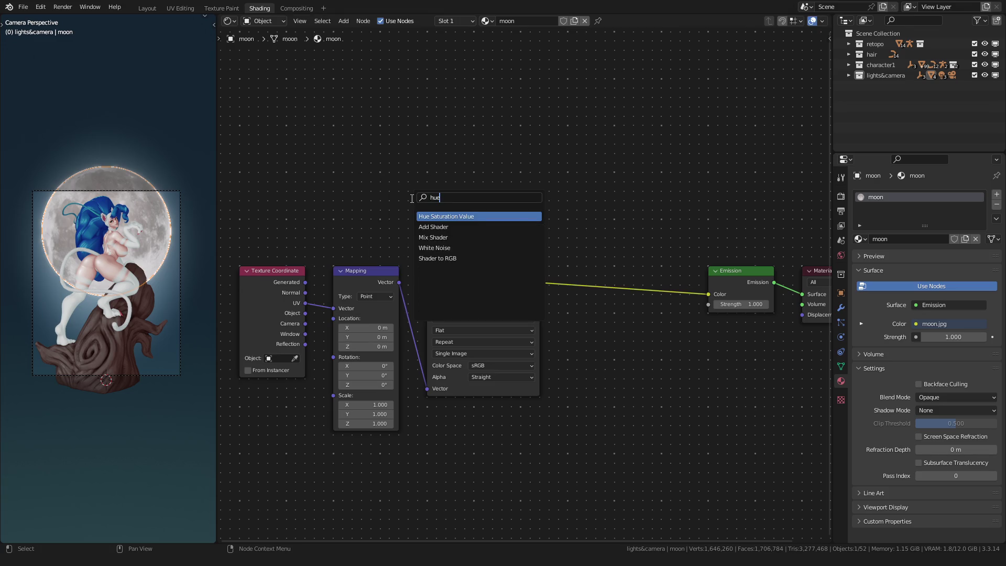
{"action": "key", "text": "Return"}
{"action": "left_click", "coordinate": [567, 249]}
Drag the node's Saturation up to 2.000 and Hue from 0.500 to 1.000.
{"action": "scroll", "coordinate": [526, 244], "scroll_direction": "up", "scroll_amount": 4}
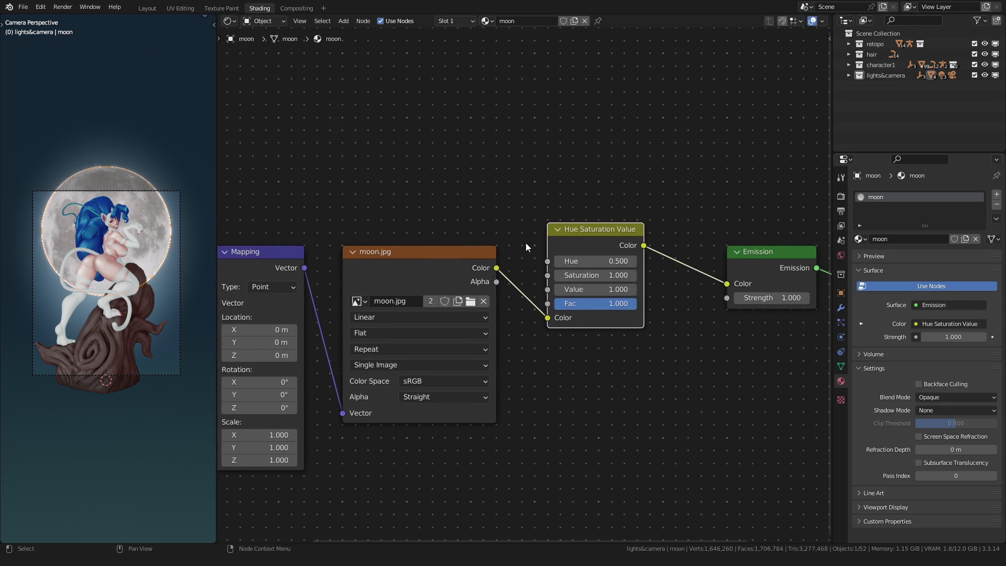
{"action": "scroll", "coordinate": [526, 244], "scroll_direction": "up", "scroll_amount": 1}
{"action": "left_click_drag", "start_coordinate": [590, 269], "coordinate": [621, 268]}
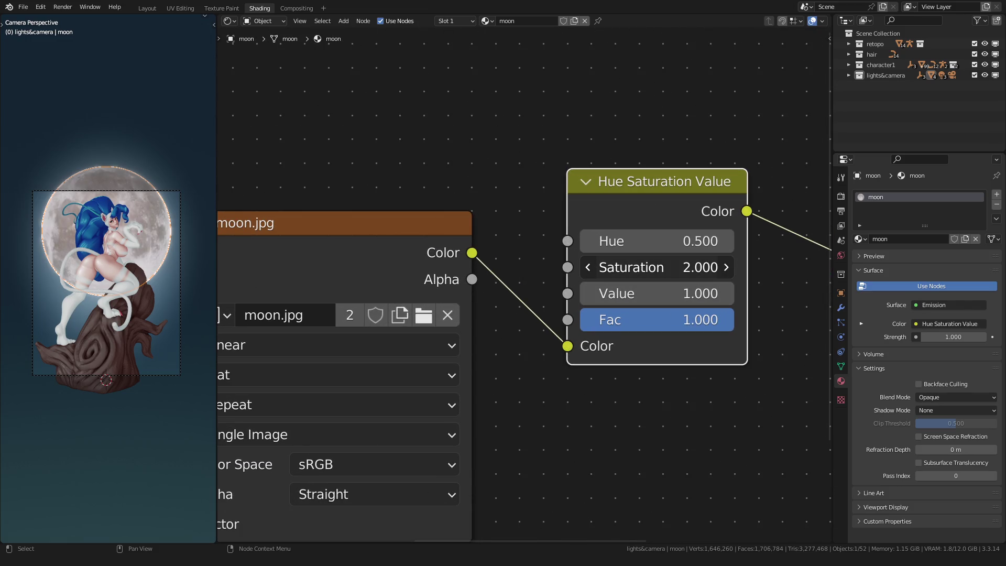
{"action": "scroll", "coordinate": [161, 203], "scroll_direction": "up", "scroll_amount": 8}
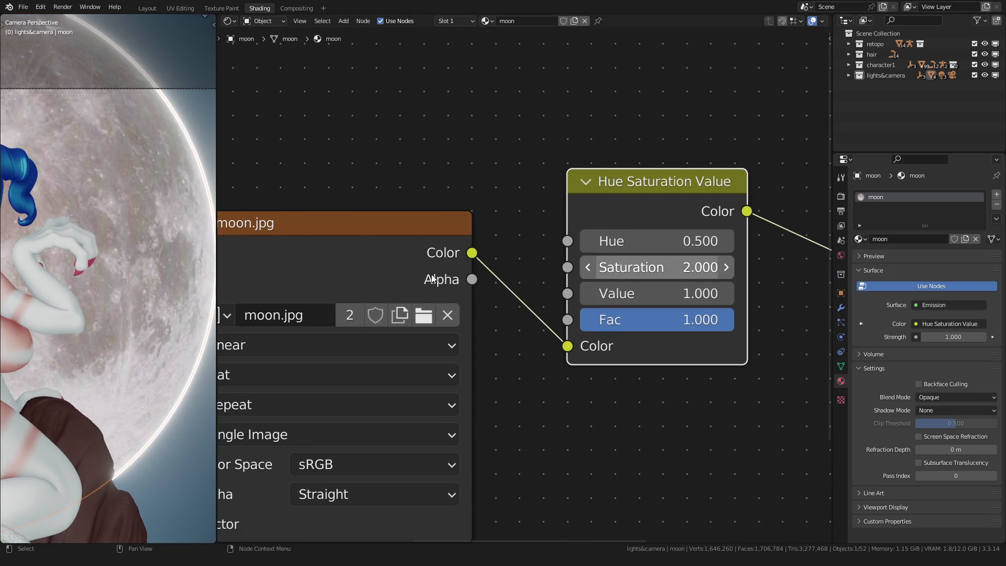
{"action": "mouse_move", "coordinate": [610, 252]}
{"action": "left_mouse_down"}
{"action": "mouse_move", "coordinate": [657, 252]}
{"action": "mouse_move", "coordinate": [636, 241]}
{"action": "mouse_move", "coordinate": [658, 241]}
{"action": "mouse_move", "coordinate": [564, 241]}
{"action": "mouse_move", "coordinate": [658, 241]}
{"action": "left_mouse_up"}
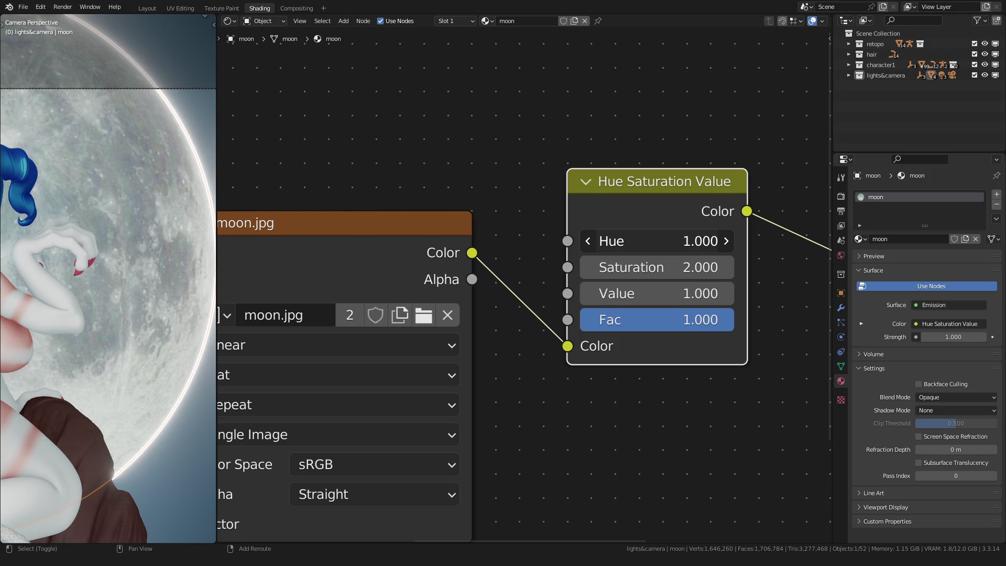
Try Saturation values of 10 and 0, then set Saturation back to 1.
{"action": "left_click", "coordinate": [617, 268]}
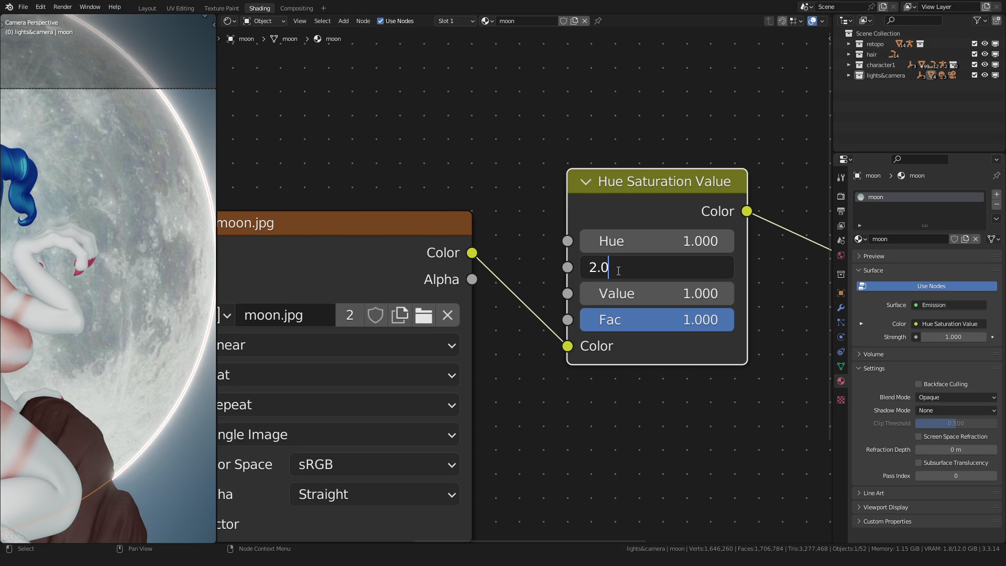
{"action": "key", "text": "BackSpace"}
{"action": "key", "text": "BackSpace"}
{"action": "key", "text": "BackSpace"}
{"action": "type", "text": "10"}
{"action": "key", "text": "Return"}
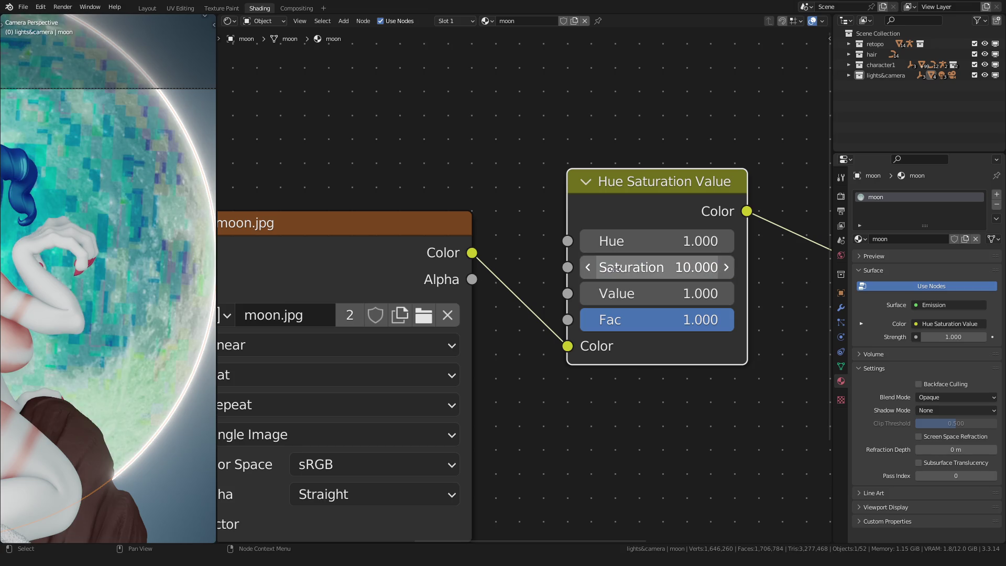
{"action": "left_click", "coordinate": [631, 267]}
{"action": "type", "text": "0"}
{"action": "key", "text": "Return"}
{"action": "left_click", "coordinate": [630, 269]}
{"action": "type", "text": "1"}
{"action": "key", "text": "Return"}
Select the bg plane, then reselect the moon to show its material nodes again.
{"action": "scroll", "coordinate": [495, 254], "scroll_direction": "down", "scroll_amount": 2}
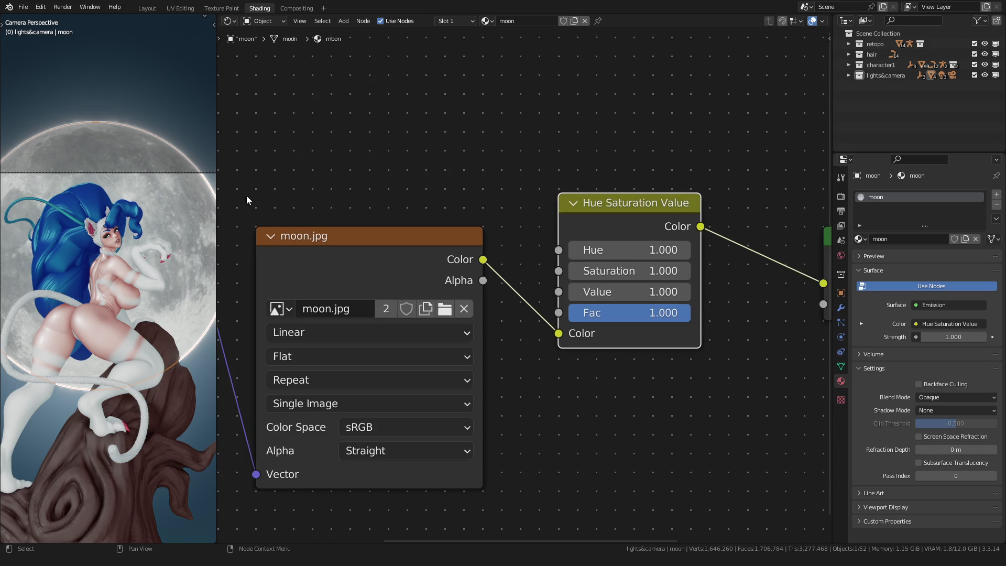
{"action": "scroll", "coordinate": [158, 196], "scroll_direction": "down", "scroll_amount": 2}
{"action": "left_click", "coordinate": [121, 113]}
{"action": "left_click", "coordinate": [118, 210]}
{"action": "scroll", "coordinate": [131, 228], "scroll_direction": "up", "scroll_amount": 2}
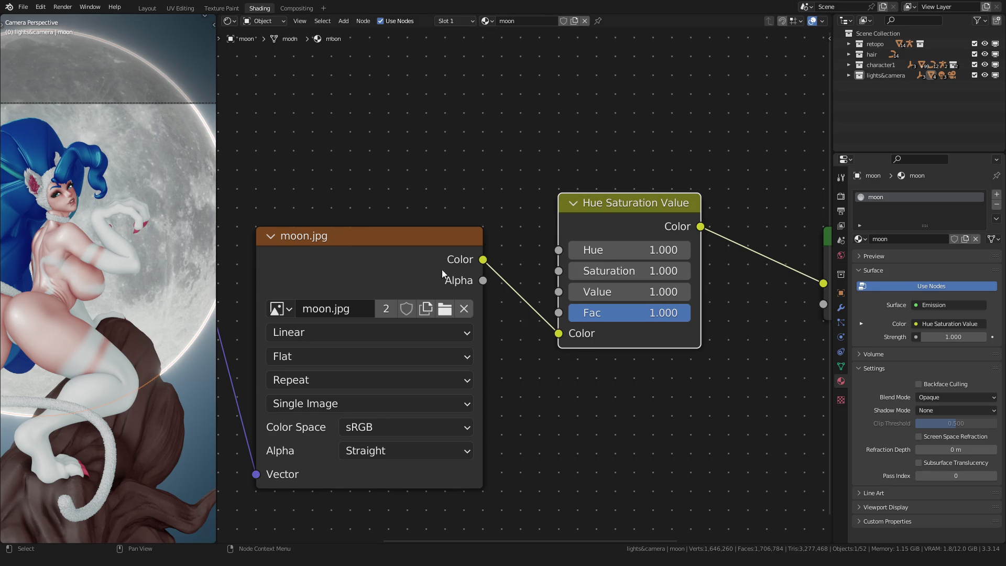
Set Saturation to 2, undoing an accidental Value change back to 1.000.
{"action": "left_click", "coordinate": [629, 292]}
{"action": "type", "text": "2"}
{"action": "key", "text": "Return"}
{"action": "key", "text": "ctrl+z"}
{"action": "left_click", "coordinate": [629, 271]}
{"action": "type", "text": "2"}
{"action": "key", "text": "Return"}
Go back to the Layout workspace showing the camera view.
{"action": "scroll", "coordinate": [89, 263], "scroll_direction": "down", "scroll_amount": 3}
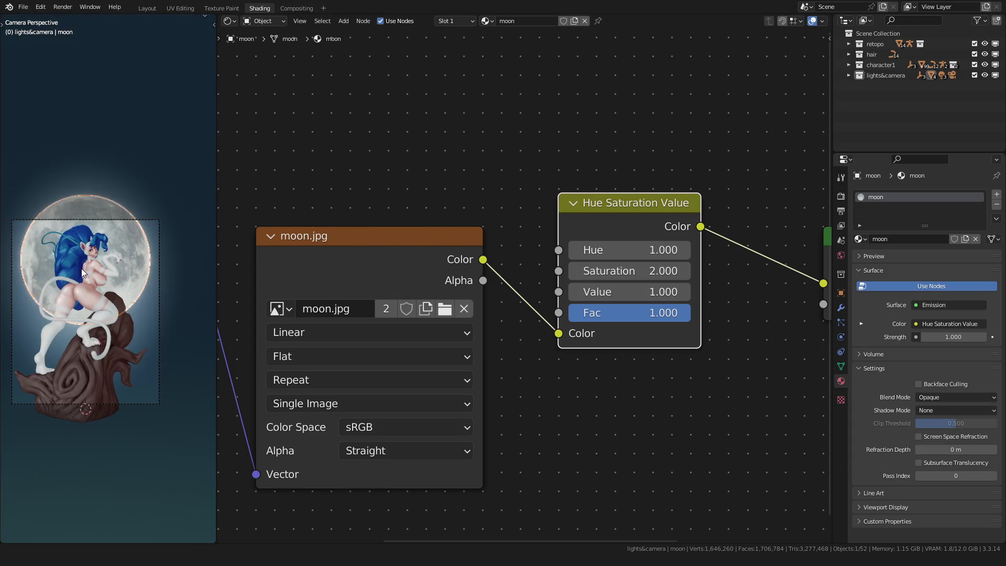
{"action": "scroll", "coordinate": [106, 104], "scroll_direction": "up", "scroll_amount": 2}
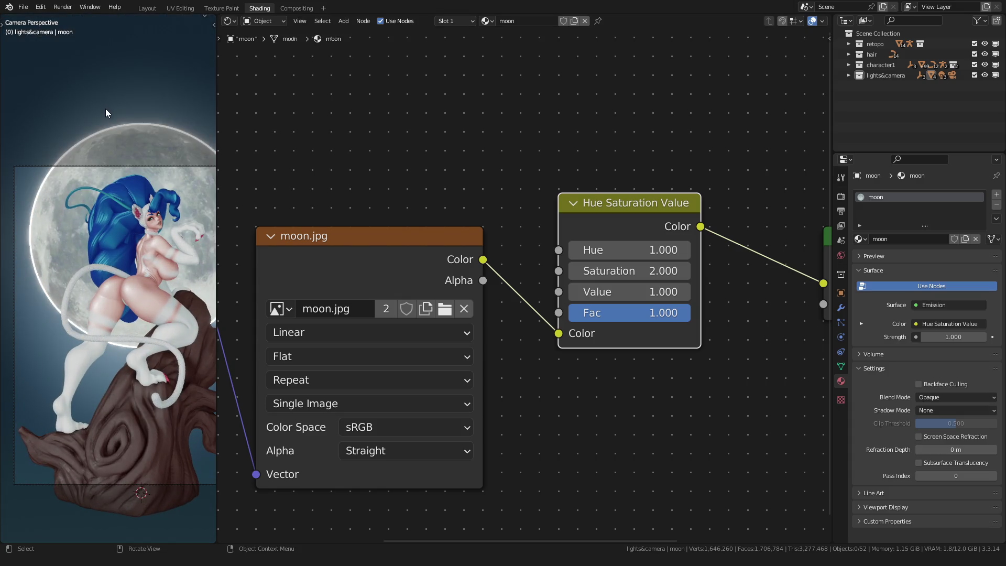
{"action": "scroll", "coordinate": [113, 142], "scroll_direction": "up", "scroll_amount": 1, "text": "ctrl"}
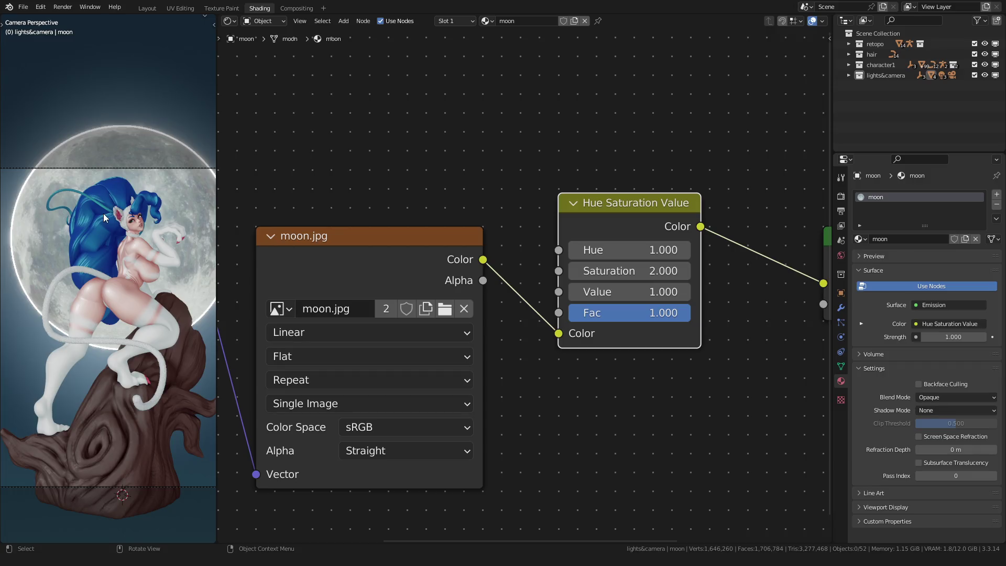
{"action": "left_click", "coordinate": [147, 8]}
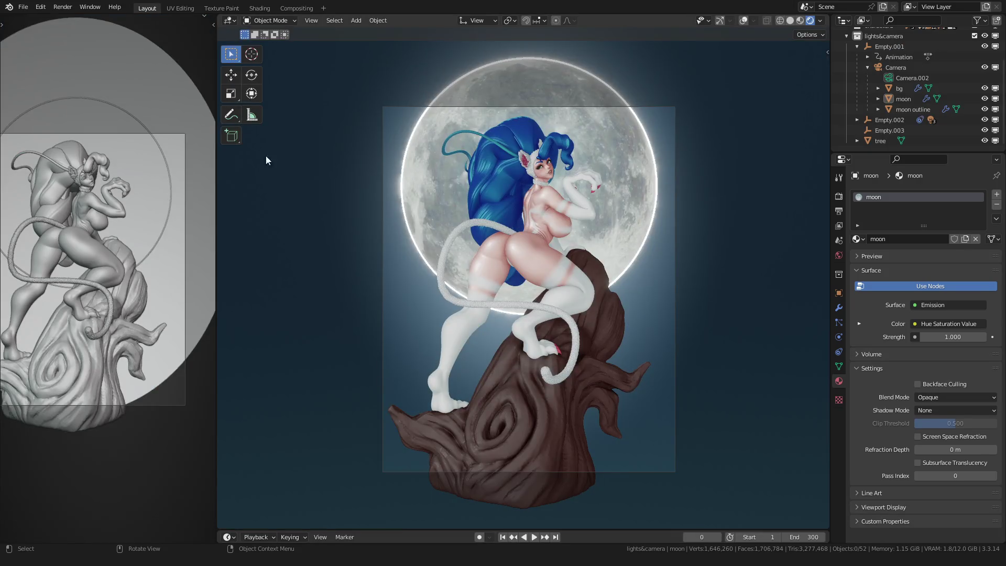
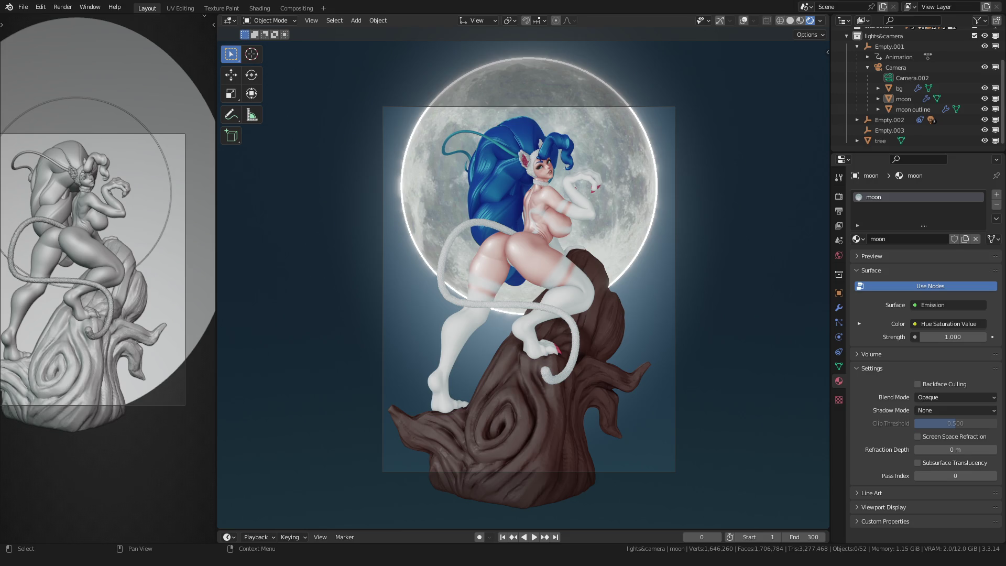
Select the background plane and collapse the camera hierarchy in the scene list.
{"action": "scroll", "coordinate": [365, 280], "scroll_direction": "down", "scroll_amount": 3}
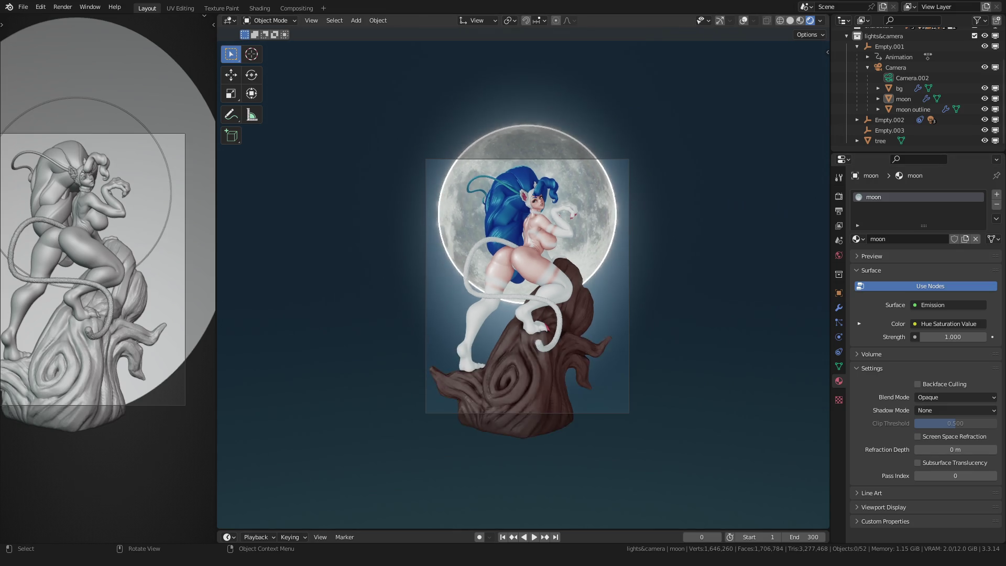
{"action": "scroll", "coordinate": [366, 280], "scroll_direction": "up", "scroll_amount": 2}
{"action": "left_click", "coordinate": [366, 280]}
{"action": "left_click", "coordinate": [868, 67]}
{"action": "scroll", "coordinate": [864, 57], "scroll_direction": "up", "scroll_amount": 3}
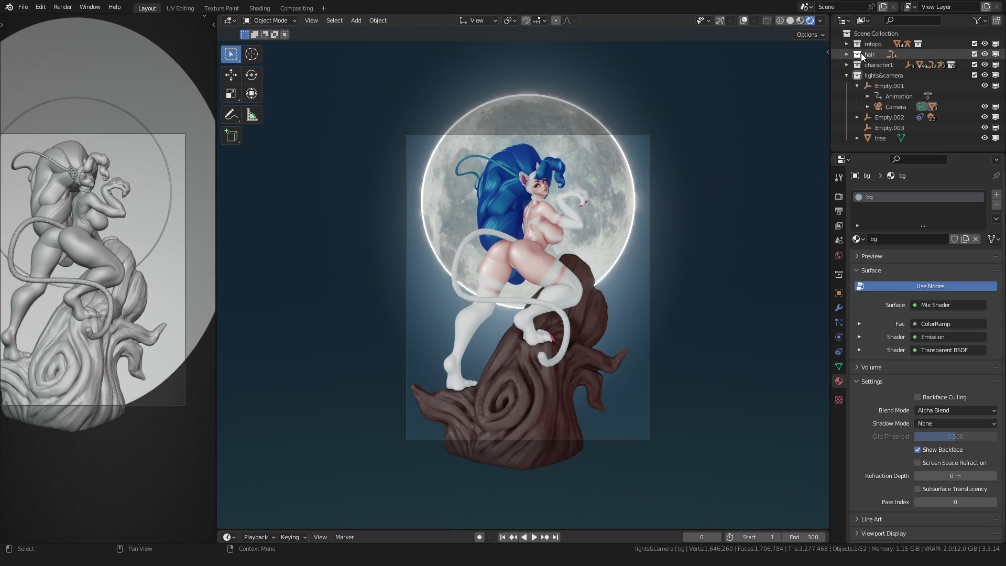
{"action": "scroll", "coordinate": [334, 265], "scroll_direction": "up", "scroll_amount": 3}
{"action": "scroll", "coordinate": [422, 233], "scroll_direction": "down", "scroll_amount": 4}
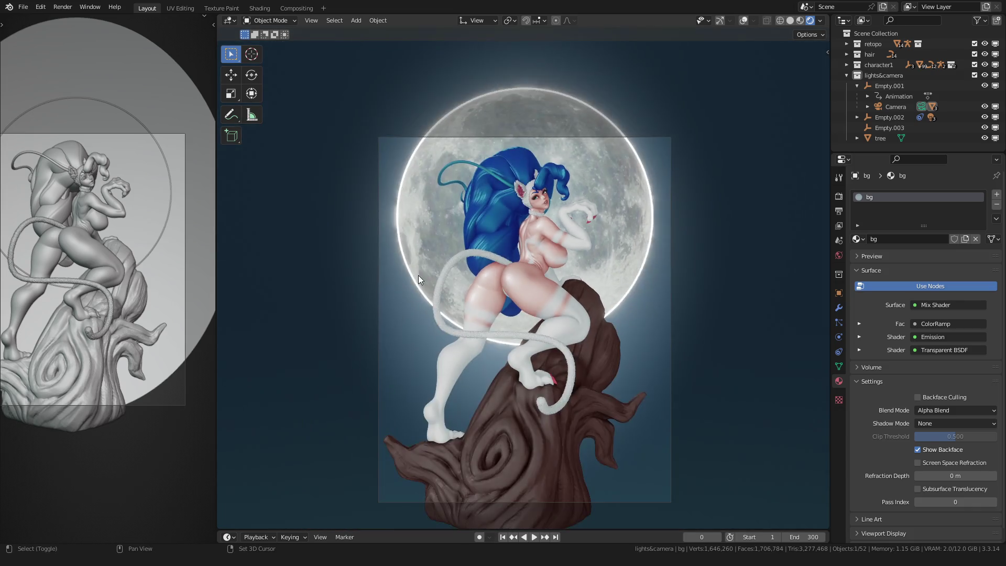
{"action": "scroll", "coordinate": [418, 276], "scroll_direction": "up", "scroll_amount": 1}
Frame the figure on the stump with the moon behind, then show the moon's Shading nodes.
{"action": "mouse_move", "coordinate": [432, 307]}
{"action": "middle_mouse_down"}
{"action": "mouse_move", "coordinate": [489, 265]}
{"action": "mouse_move", "coordinate": [477, 287]}
{"action": "mouse_move", "coordinate": [684, 247]}
{"action": "middle_mouse_up"}
{"action": "key", "text": "shift+b"}
{"action": "left_click_drag", "start_coordinate": [539, 311], "coordinate": [510, 269]}
{"action": "scroll", "coordinate": [510, 268], "scroll_direction": "down", "scroll_amount": 3}
{"action": "scroll", "coordinate": [536, 250], "scroll_direction": "up", "scroll_amount": 2}
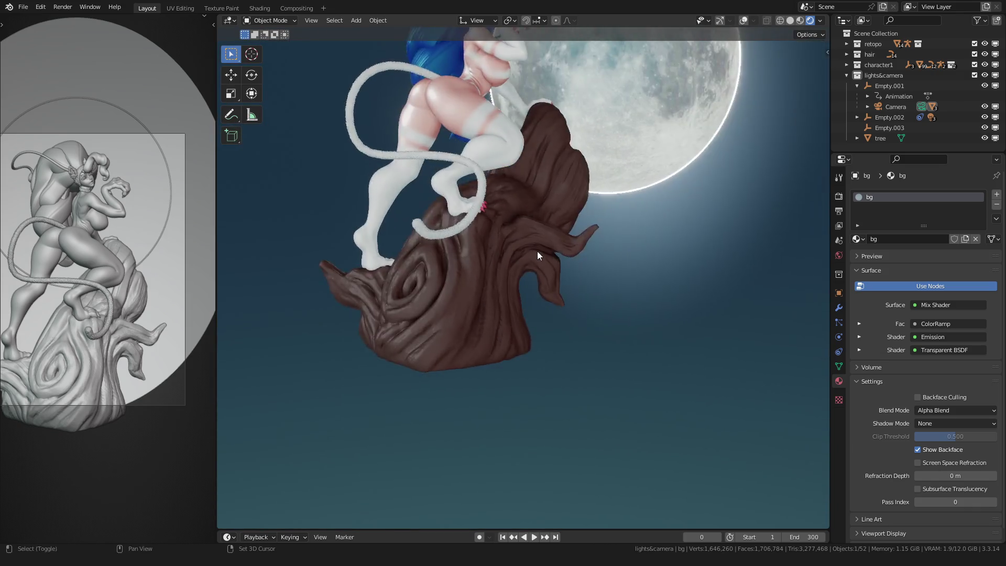
{"action": "middle_click_drag", "start_coordinate": [537, 251], "coordinate": [496, 290], "text": "shift"}
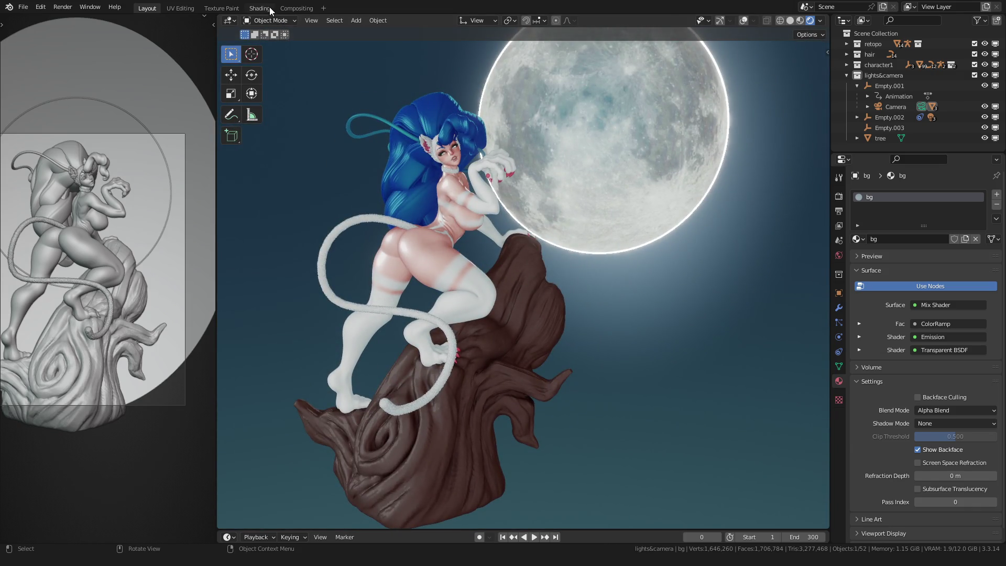
{"action": "left_click", "coordinate": [262, 8]}
{"action": "left_click", "coordinate": [152, 145]}
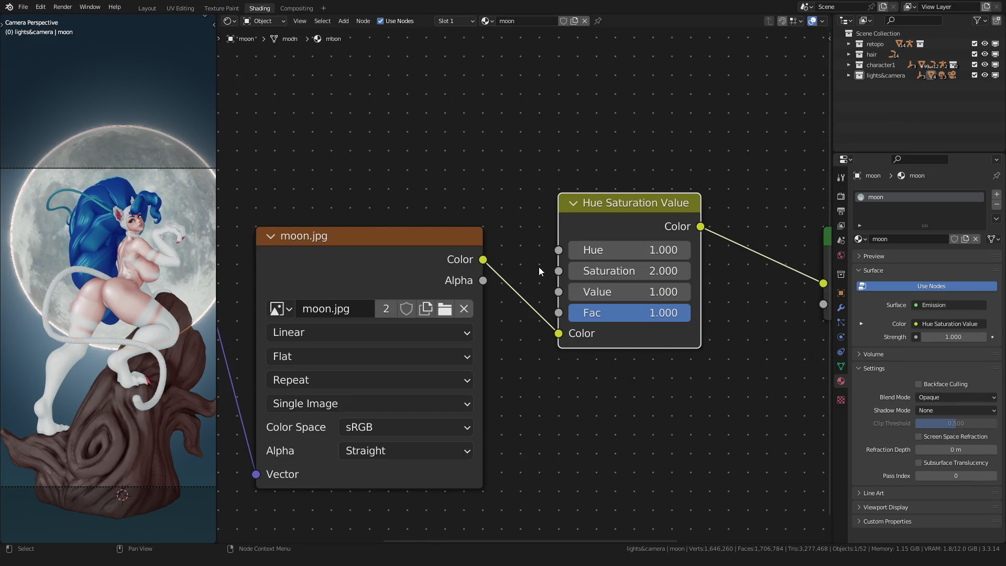
Lower the moon texture's Hue Saturation Value saturation from 2 to 1.
{"action": "left_click", "coordinate": [591, 271]}
{"action": "type", "text": "1"}
{"action": "key", "text": "Return"}
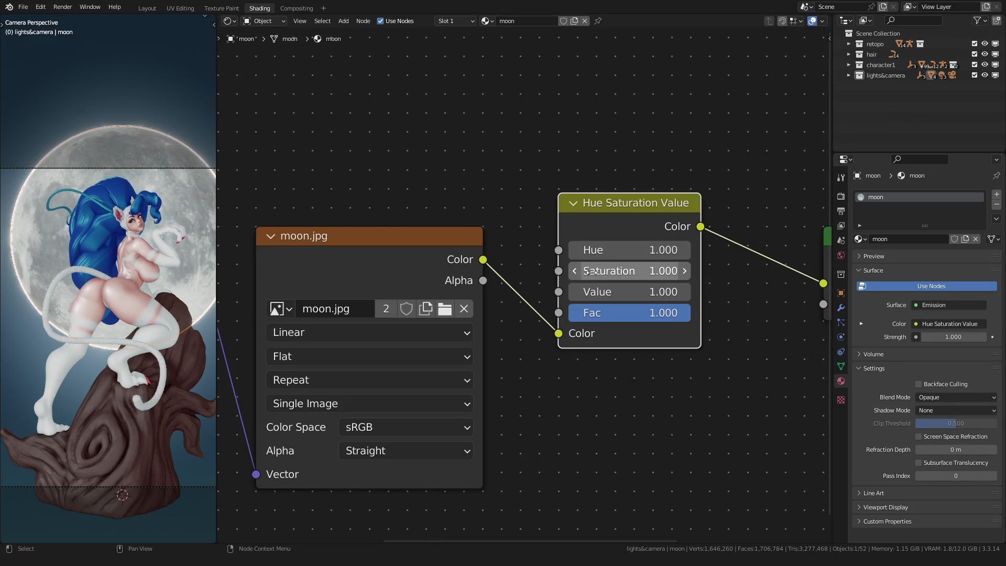
In Layout, view through the camera, play and rewind the animation, then select the moon outline ring.
{"action": "left_click", "coordinate": [153, 8]}
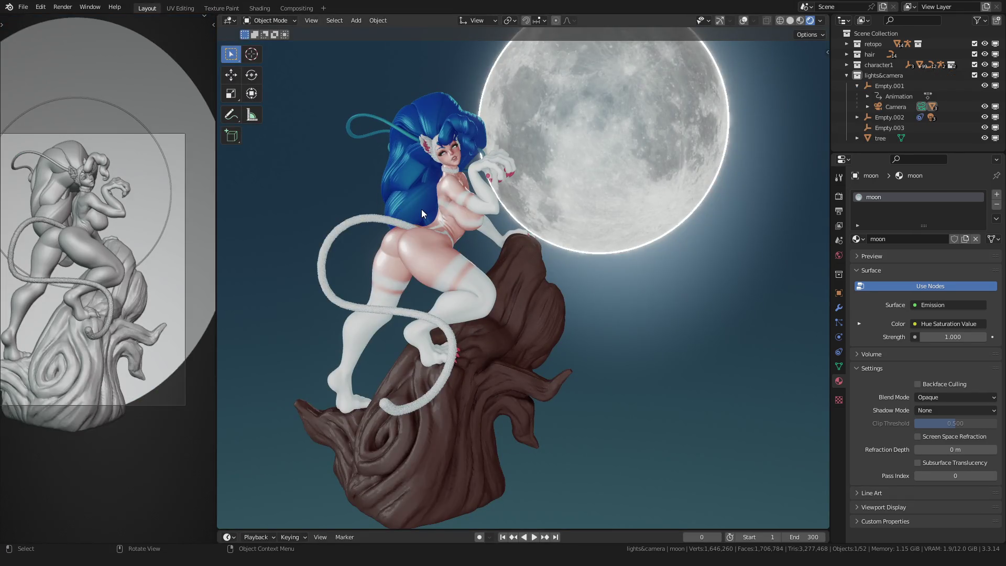
{"action": "scroll", "coordinate": [398, 189], "scroll_direction": "down", "scroll_amount": 2}
{"action": "left_click", "coordinate": [376, 168]}
{"action": "mouse_move", "coordinate": [354, 178]}
{"action": "middle_mouse_down"}
{"action": "mouse_move", "coordinate": [348, 207]}
{"action": "mouse_move", "coordinate": [460, 216]}
{"action": "middle_mouse_up"}
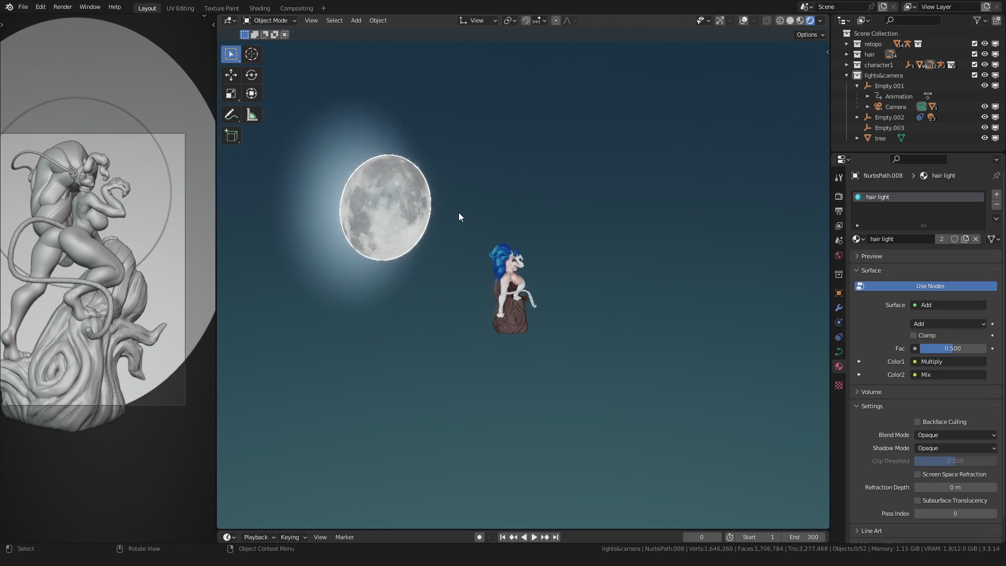
{"action": "key", "text": "KP_0"}
{"action": "key", "text": "space"}
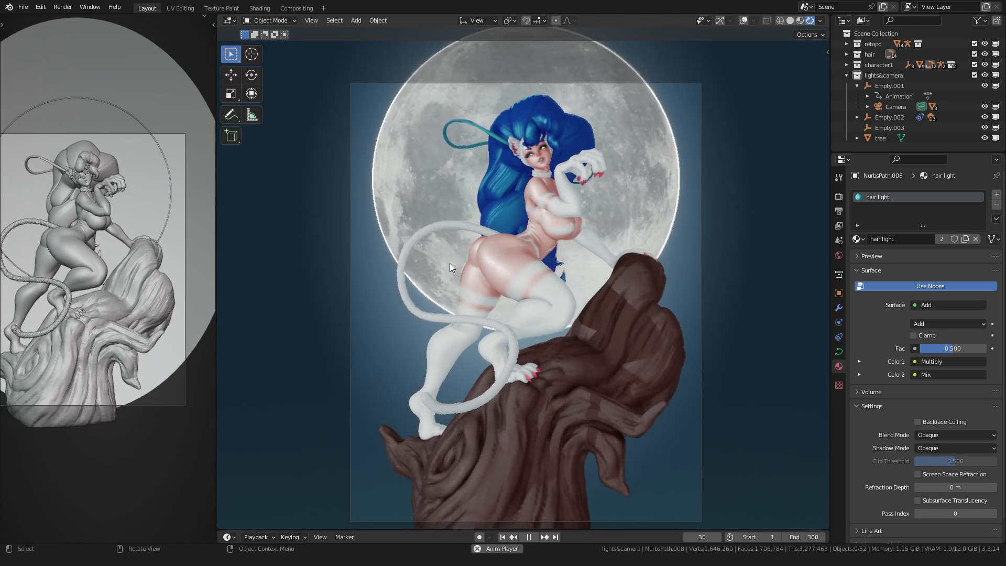
{"action": "key", "text": "space"}
{"action": "left_click_drag", "start_coordinate": [702, 537], "coordinate": [687, 538]}
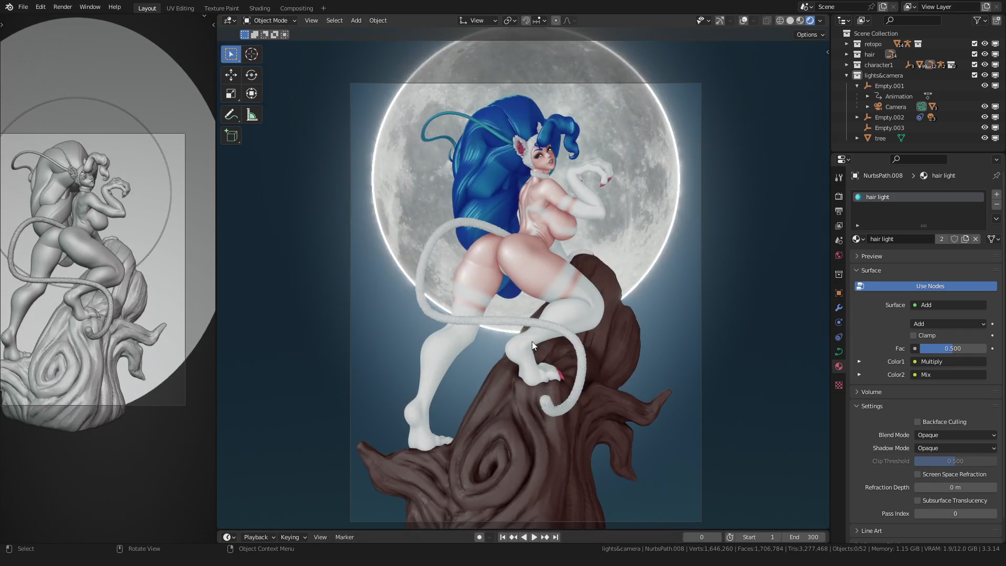
{"action": "scroll", "coordinate": [519, 312], "scroll_direction": "up", "scroll_amount": 1}
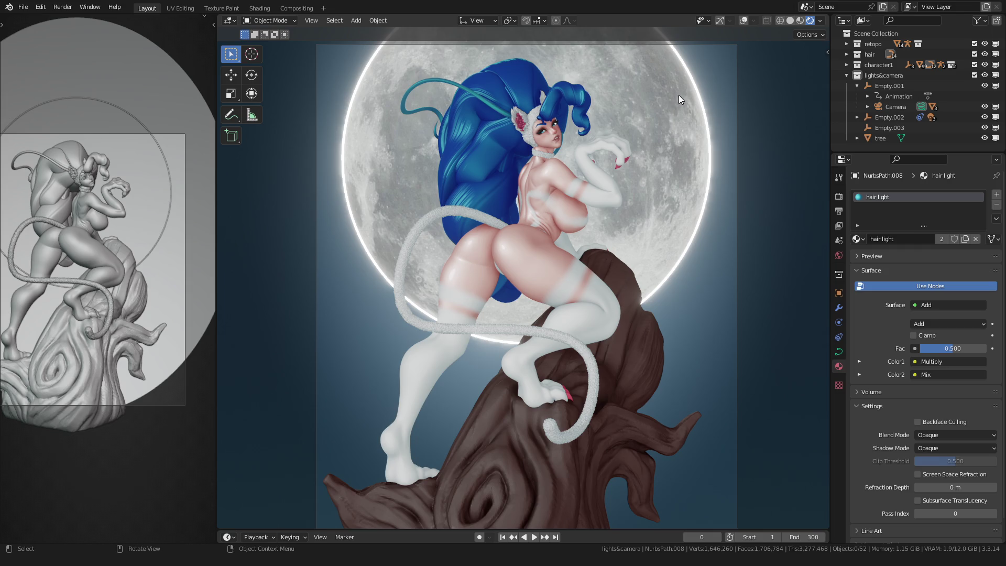
{"action": "left_click", "coordinate": [689, 74]}
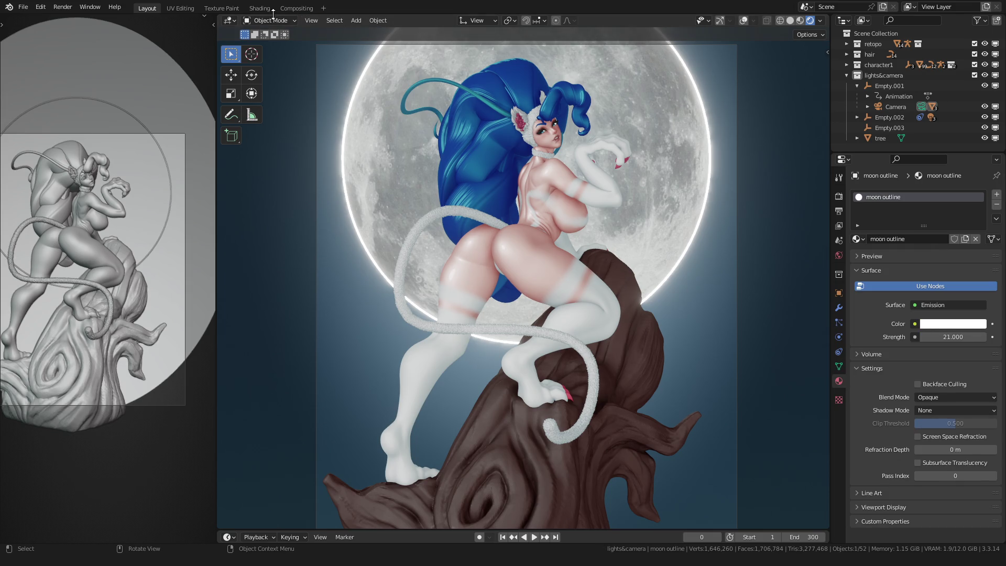
Sample the dark blue background as the moon outline's Emission colour in Shading.
{"action": "left_click", "coordinate": [260, 8]}
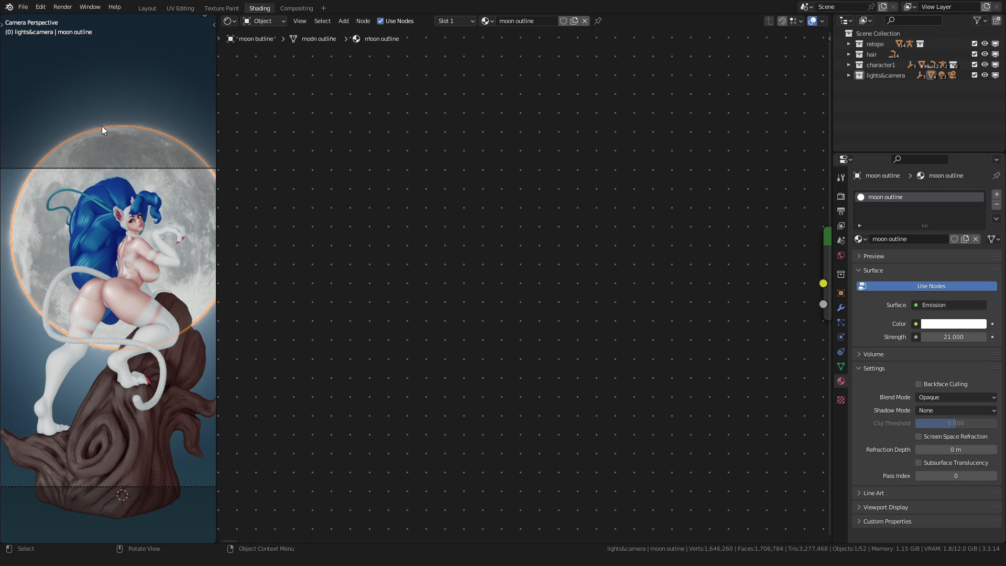
{"action": "key", "text": "Home"}
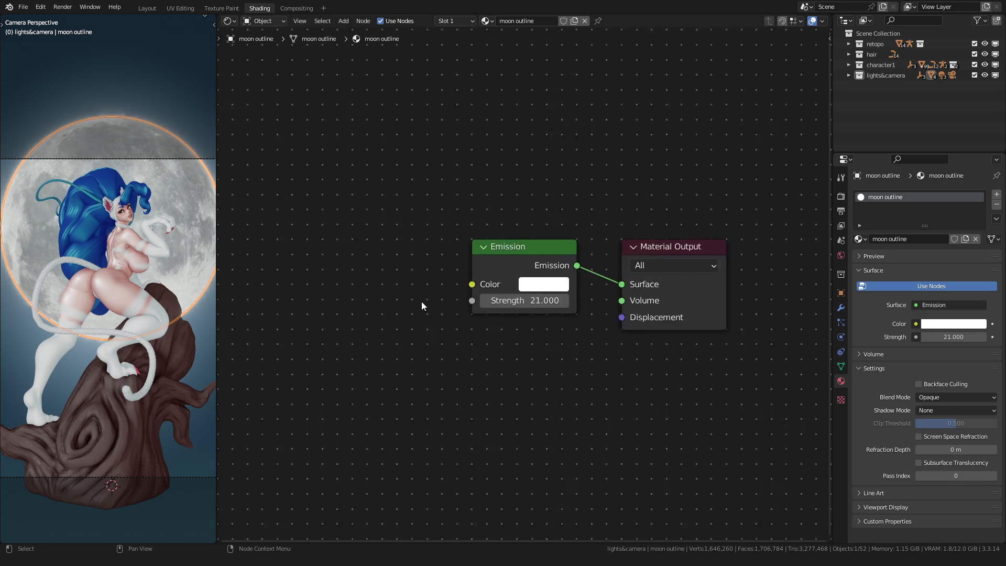
{"action": "left_click", "coordinate": [527, 285]}
{"action": "left_click", "coordinate": [719, 173]}
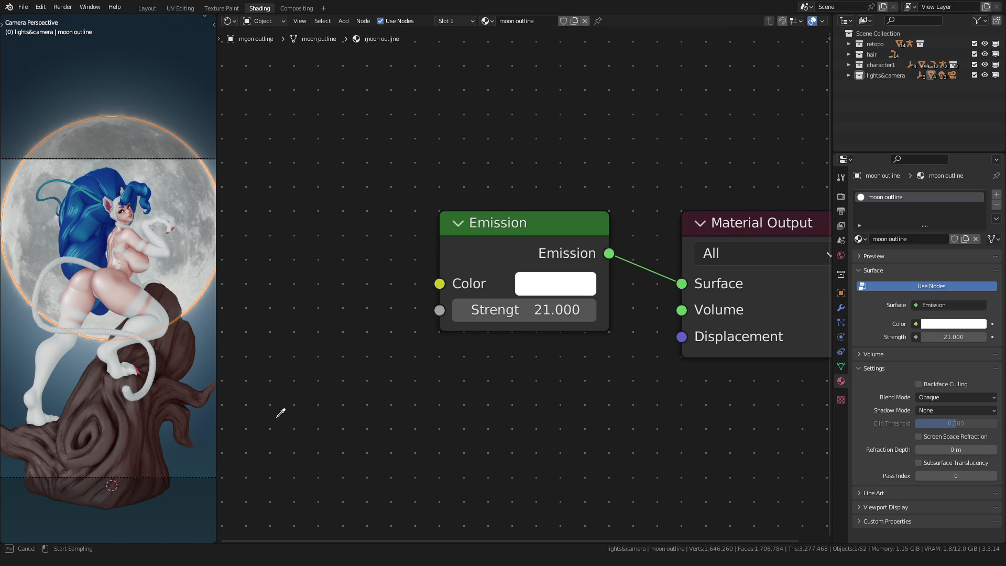
{"action": "left_click", "coordinate": [204, 437]}
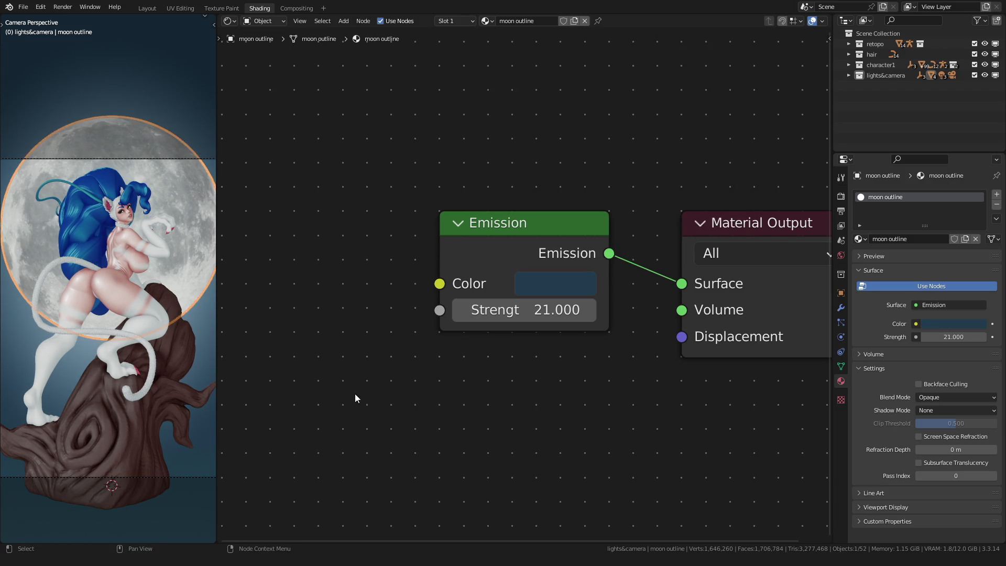
{"action": "left_click", "coordinate": [175, 287]}
Tune the outline's Emission colour toward pale blue at full brightness, adjusting its saturation.
{"action": "left_click", "coordinate": [555, 283]}
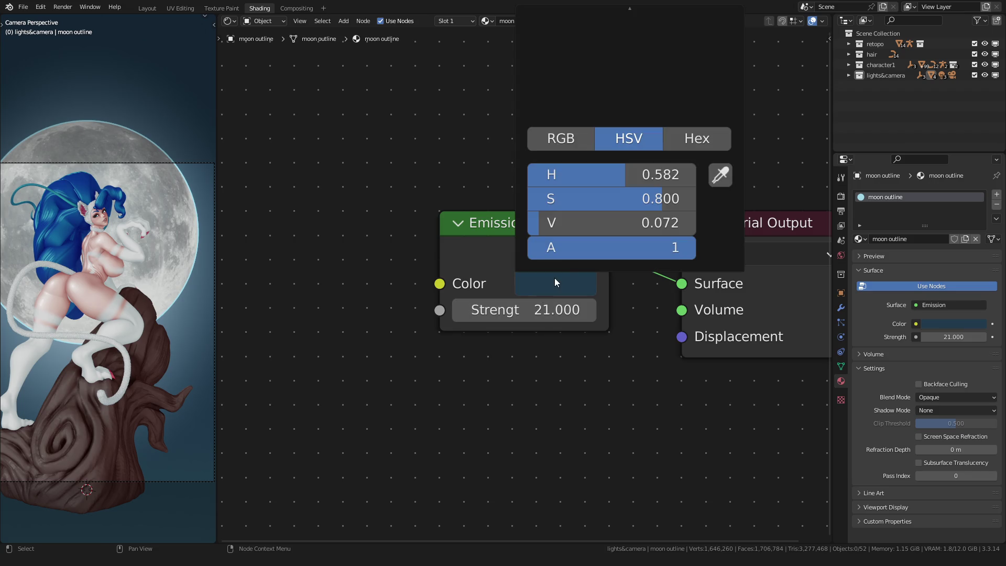
{"action": "left_click_drag", "start_coordinate": [613, 193], "coordinate": [529, 193]}
{"action": "scroll", "coordinate": [134, 259], "scroll_direction": "down", "scroll_amount": 1}
{"action": "left_click", "coordinate": [572, 285]}
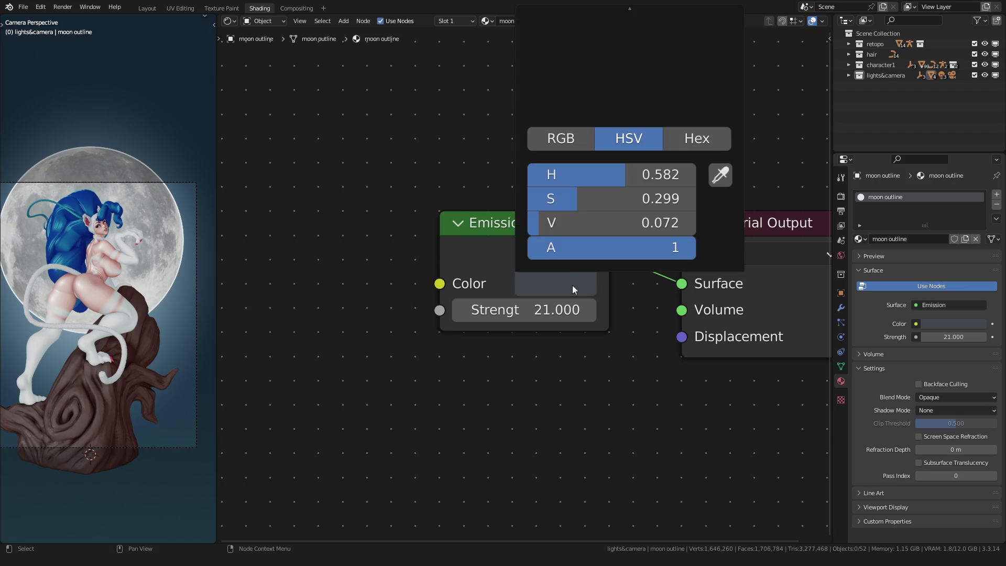
{"action": "left_click_drag", "start_coordinate": [555, 231], "coordinate": [692, 231]}
{"action": "scroll", "coordinate": [181, 253], "scroll_direction": "up", "scroll_amount": 1}
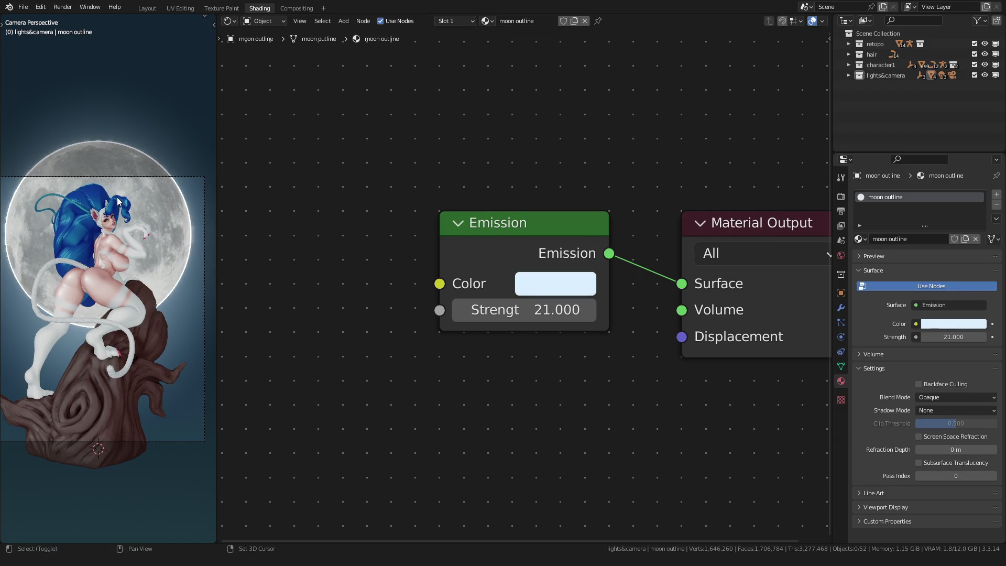
{"action": "left_click", "coordinate": [559, 282]}
{"action": "mouse_move", "coordinate": [577, 205]}
{"action": "left_mouse_down"}
{"action": "mouse_move", "coordinate": [649, 205]}
{"action": "mouse_move", "coordinate": [618, 206]}
{"action": "left_mouse_up"}
{"action": "scroll", "coordinate": [101, 236], "scroll_direction": "up", "scroll_amount": 5}
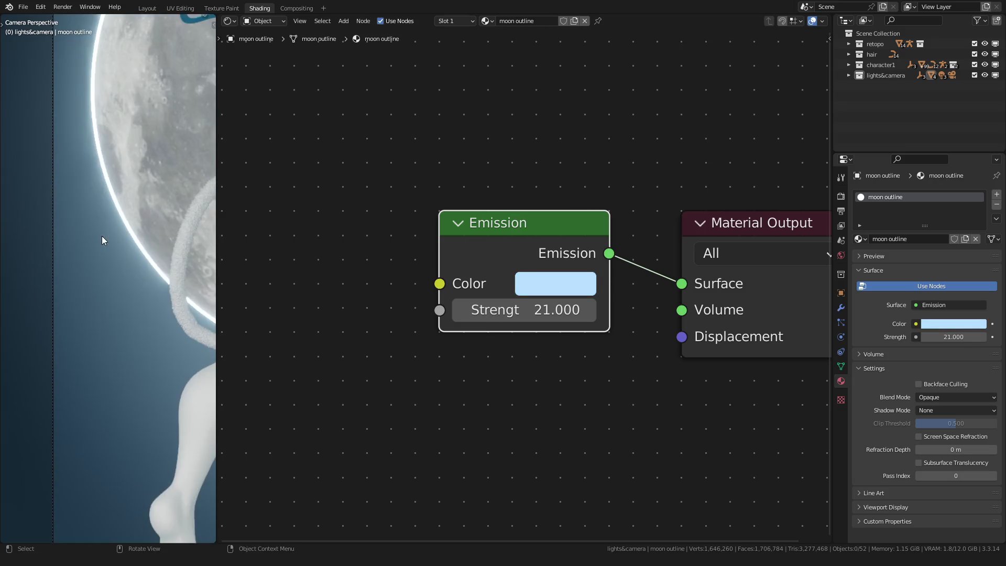
{"action": "left_click", "coordinate": [531, 292]}
{"action": "scroll", "coordinate": [556, 262], "scroll_direction": "down", "scroll_amount": 3}
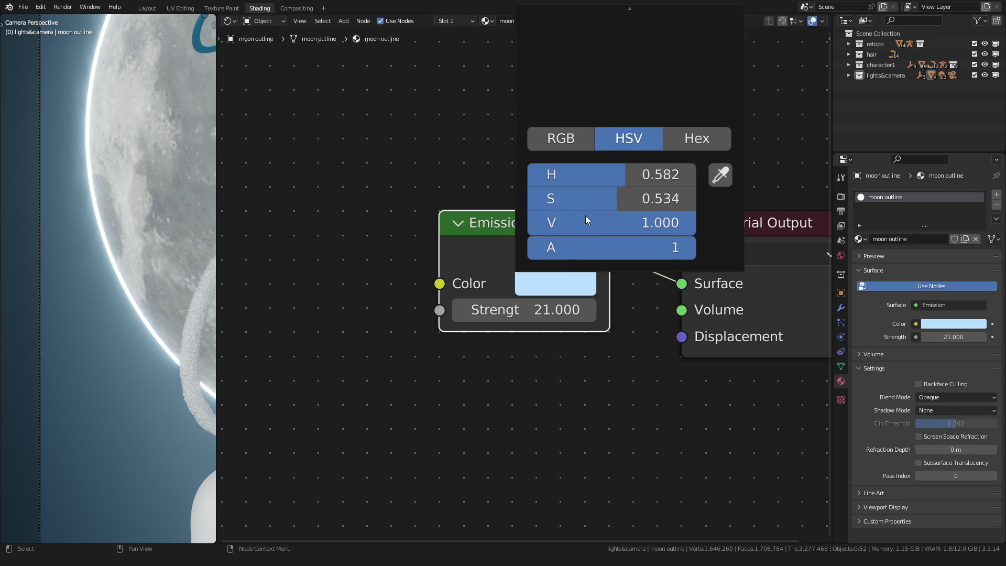
{"action": "scroll", "coordinate": [376, 256], "scroll_direction": "down", "scroll_amount": 2}
{"action": "left_click", "coordinate": [550, 284]}
{"action": "left_click_drag", "start_coordinate": [579, 227], "coordinate": [607, 227]}
{"action": "scroll", "coordinate": [99, 239], "scroll_direction": "down", "scroll_amount": 5}
Compare the background plane, then settle the outline glow at H 0.582, S about 0.54, V 1.0.
{"action": "left_click", "coordinate": [58, 222]}
{"action": "scroll", "coordinate": [57, 222], "scroll_direction": "up", "scroll_amount": 6}
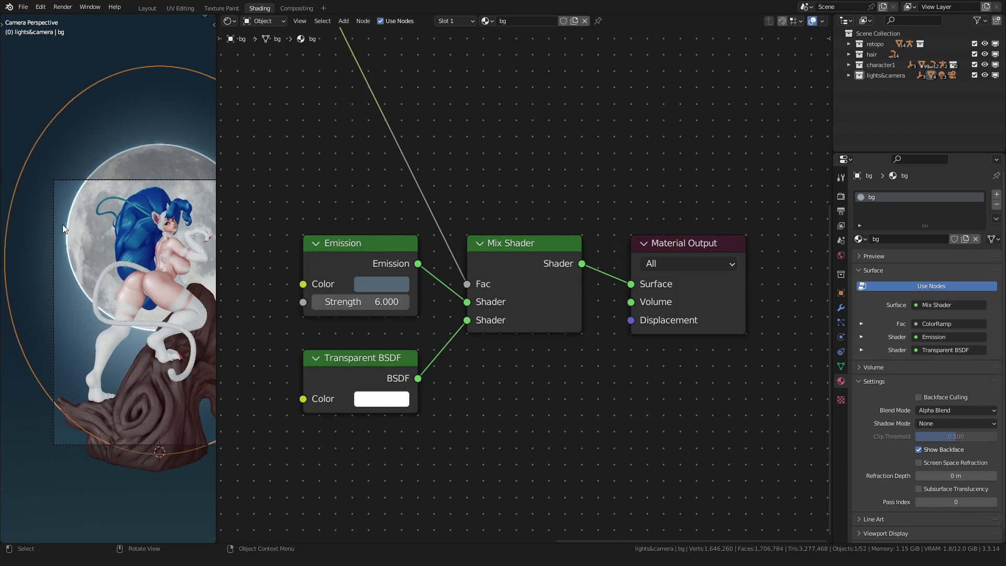
{"action": "scroll", "coordinate": [36, 244], "scroll_direction": "down", "scroll_amount": 3}
{"action": "scroll", "coordinate": [87, 251], "scroll_direction": "up", "scroll_amount": 4}
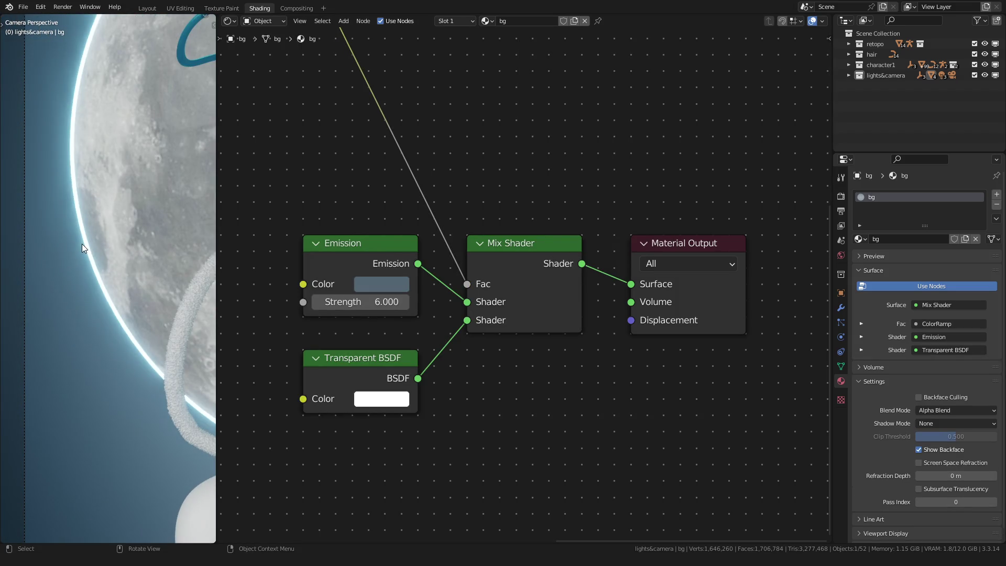
{"action": "left_click", "coordinate": [84, 240]}
{"action": "left_click", "coordinate": [551, 285]}
{"action": "left_click_drag", "start_coordinate": [614, 237], "coordinate": [585, 237]}
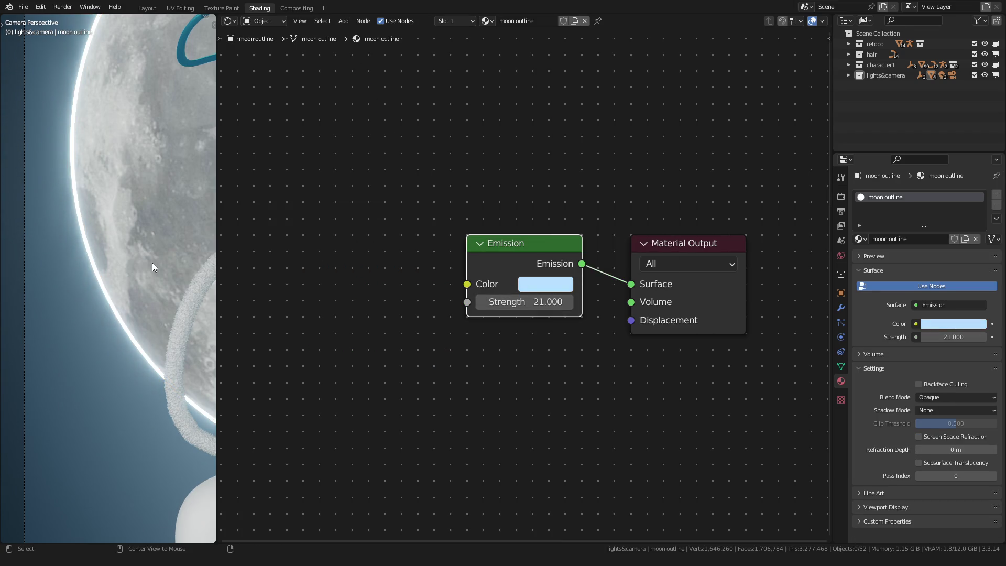
{"action": "scroll", "coordinate": [152, 263], "scroll_direction": "down", "scroll_amount": 3}
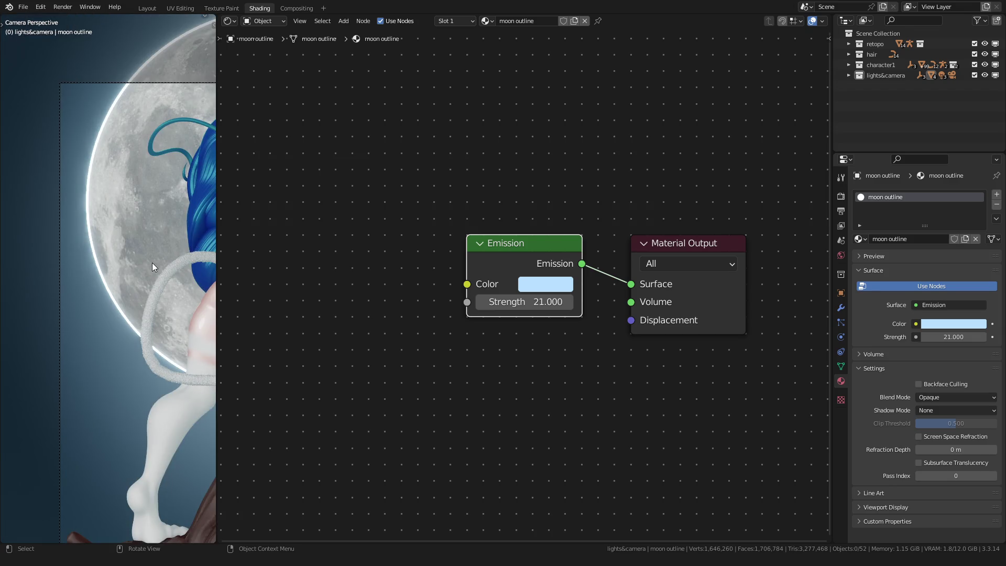
{"action": "left_click", "coordinate": [148, 8]}
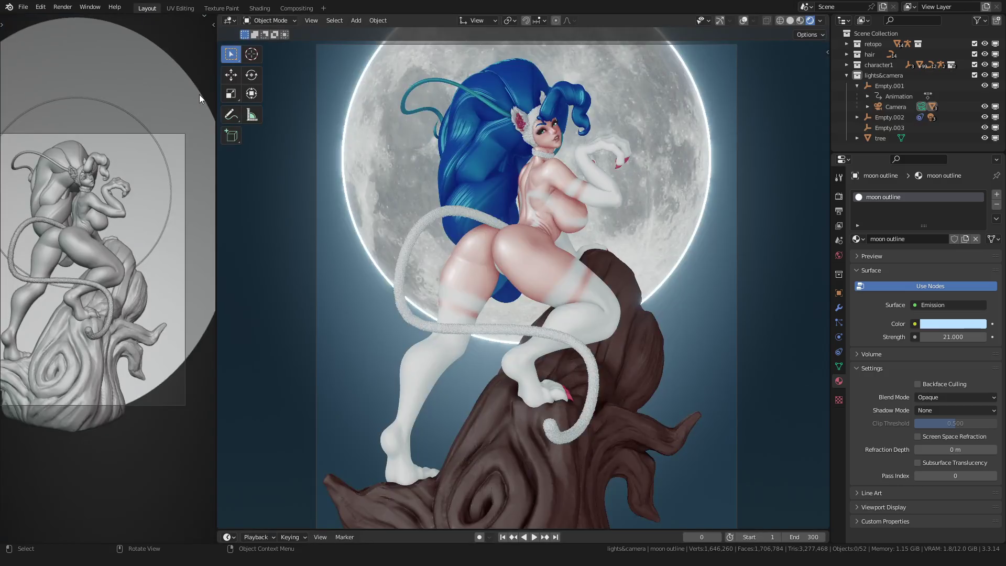
Zoom the viewport in and out to frame the full scene.
{"action": "scroll", "coordinate": [326, 196], "scroll_direction": "down", "scroll_amount": 4}
{"action": "scroll", "coordinate": [326, 196], "scroll_direction": "up", "scroll_amount": 3}
{"action": "scroll", "coordinate": [337, 213], "scroll_direction": "up", "scroll_amount": 5}
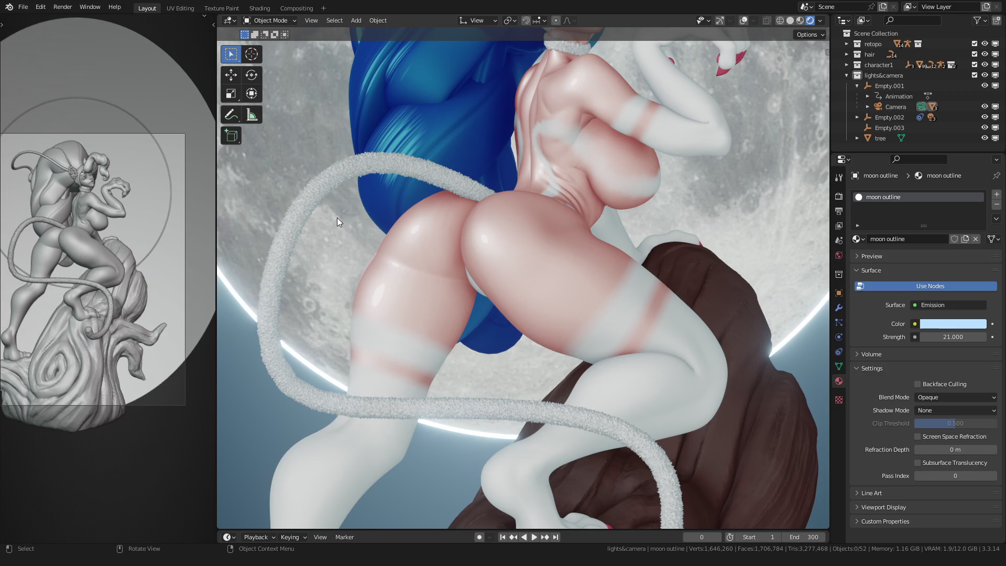
{"action": "scroll", "coordinate": [340, 222], "scroll_direction": "down", "scroll_amount": 2}
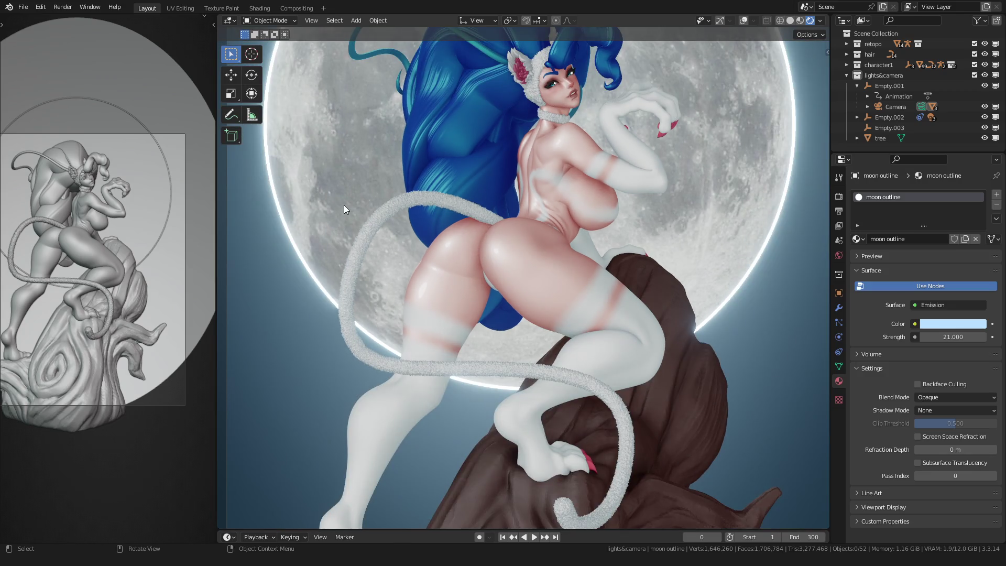
{"action": "scroll", "coordinate": [344, 206], "scroll_direction": "down", "scroll_amount": 2}
{"action": "scroll", "coordinate": [474, 249], "scroll_direction": "up", "scroll_amount": 1}
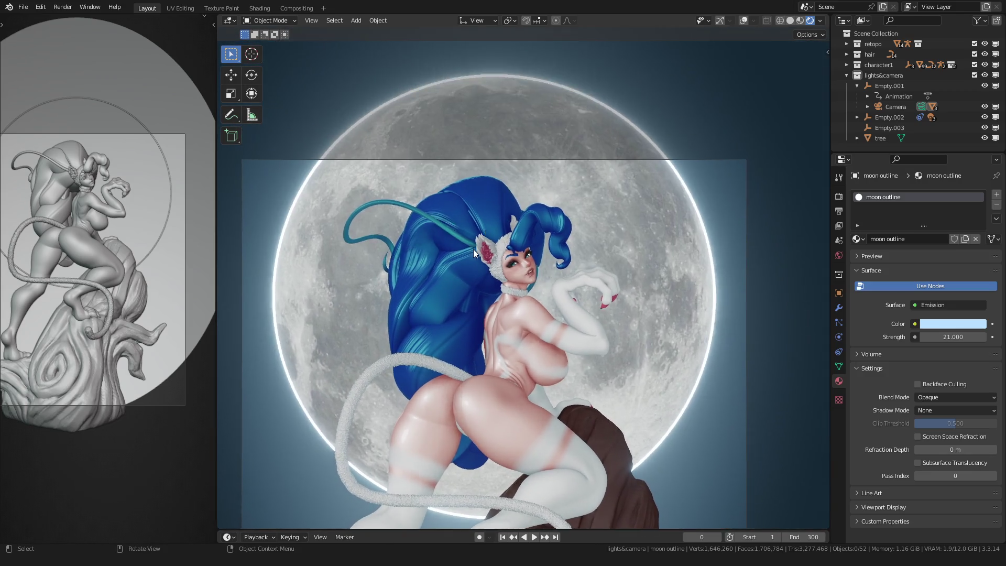
{"action": "scroll", "coordinate": [473, 250], "scroll_direction": "up", "scroll_amount": 6}
{"action": "scroll", "coordinate": [406, 272], "scroll_direction": "up", "scroll_amount": 1}
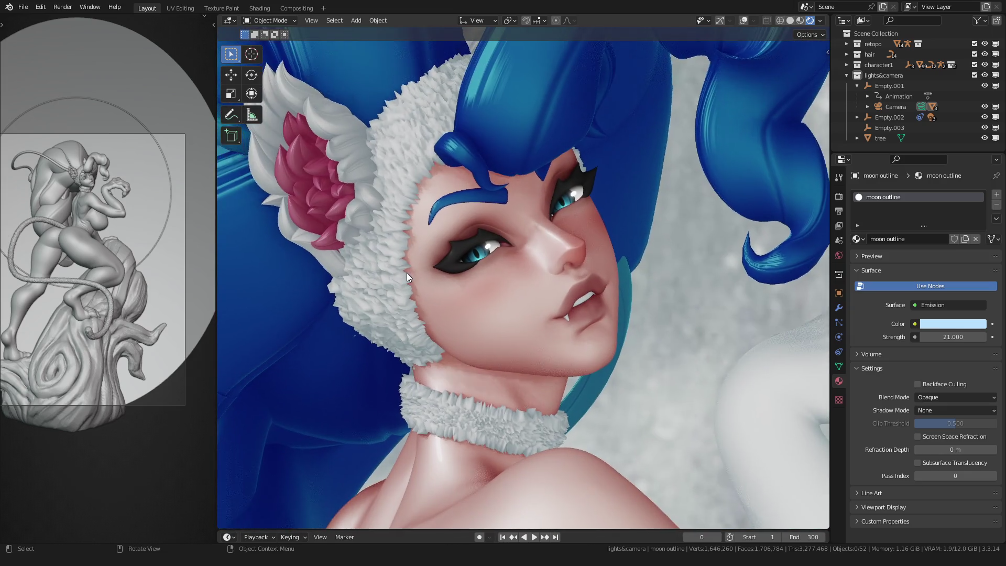
{"action": "scroll", "coordinate": [407, 273], "scroll_direction": "up", "scroll_amount": 3}
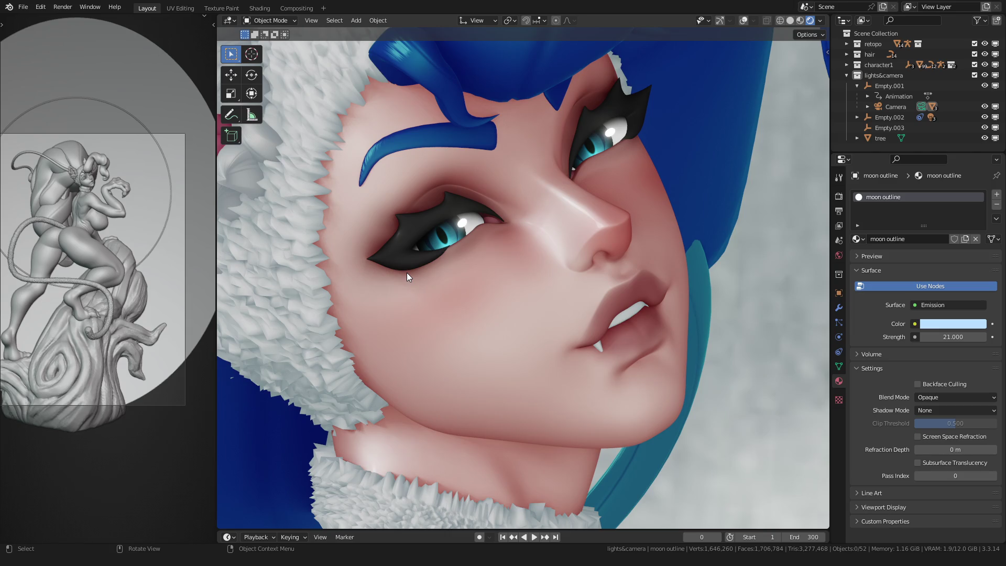
{"action": "scroll", "coordinate": [408, 270], "scroll_direction": "down", "scroll_amount": 8}
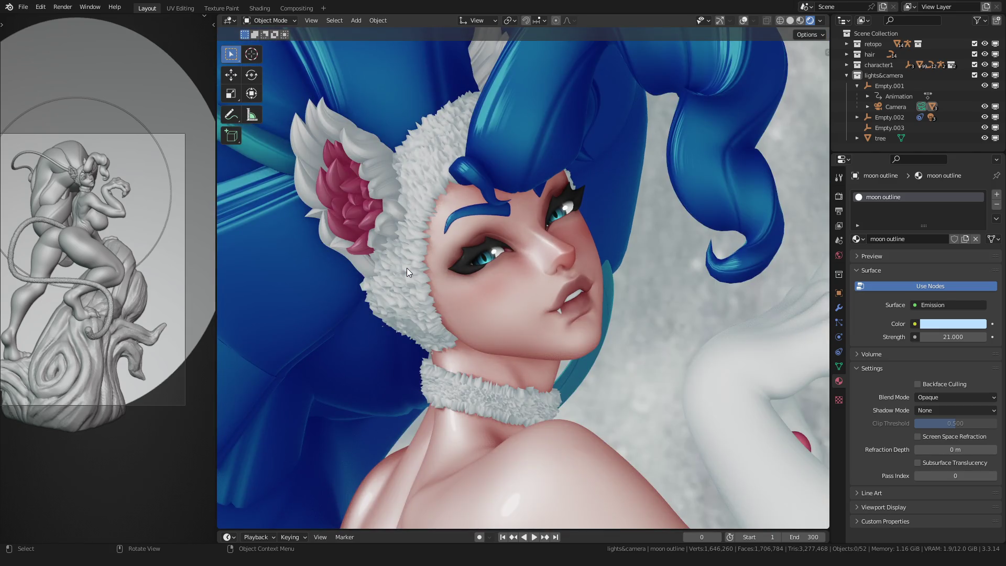
{"action": "scroll", "coordinate": [406, 268], "scroll_direction": "down", "scroll_amount": 5}
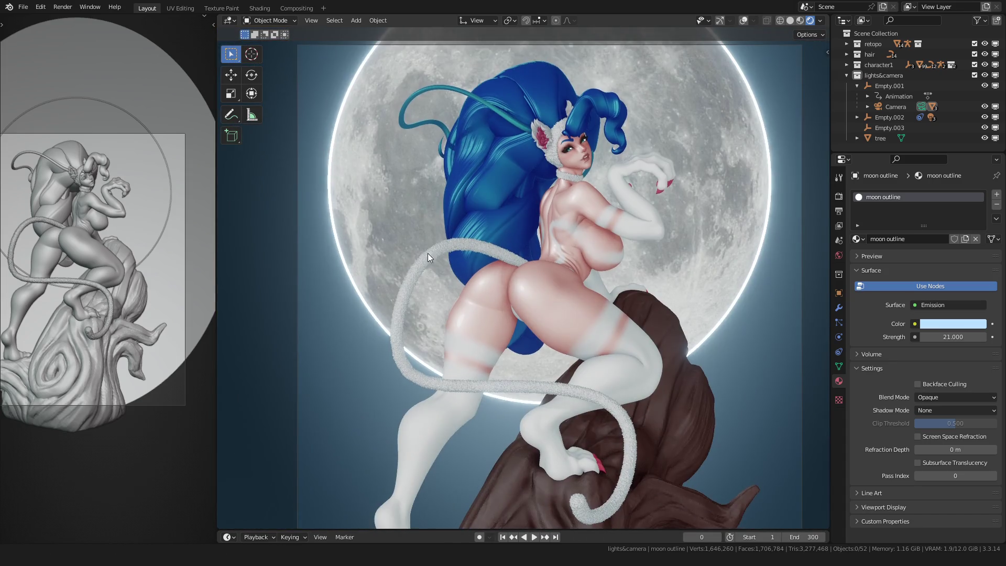
{"action": "scroll", "coordinate": [420, 217], "scroll_direction": "up", "scroll_amount": 1}
{"action": "scroll", "coordinate": [419, 217], "scroll_direction": "down", "scroll_amount": 3}
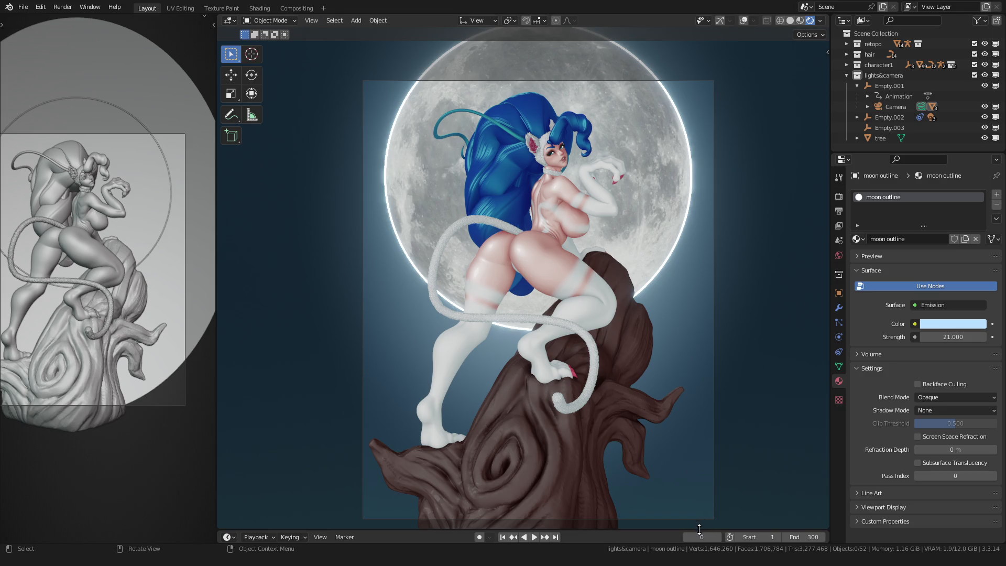
{"action": "scroll", "coordinate": [551, 410], "scroll_direction": "down", "scroll_amount": 1}
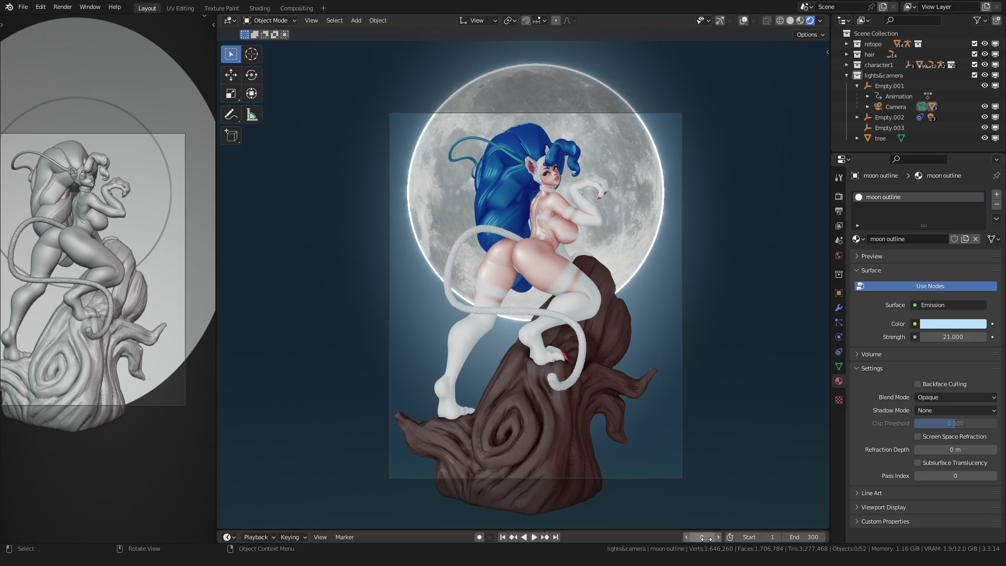
Preview the animation, select the tree stump, and collapse the lights&camera collection.
{"action": "key", "text": "space"}
{"action": "key", "text": "Escape"}
{"action": "left_click", "coordinate": [518, 450]}
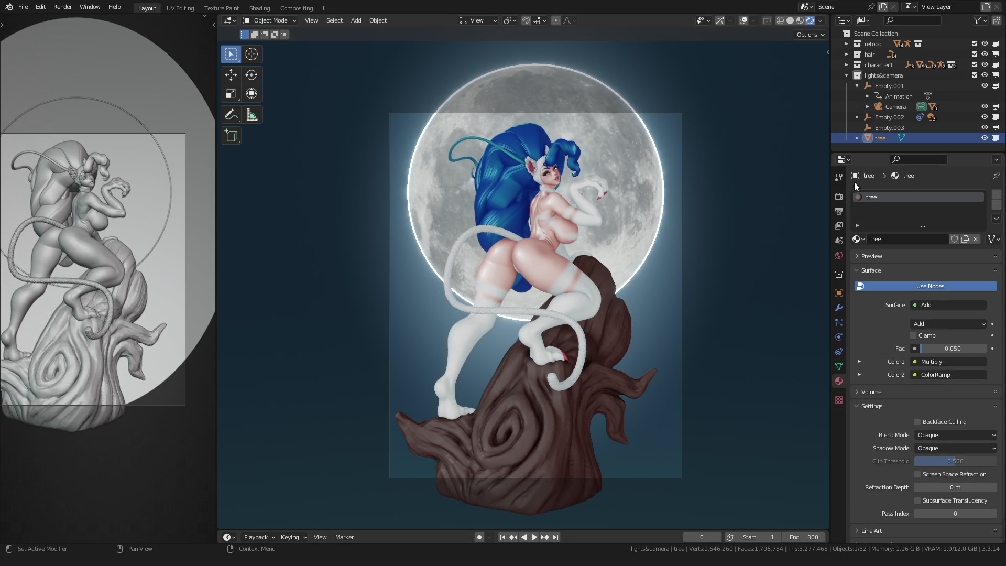
{"action": "left_click", "coordinate": [843, 74]}
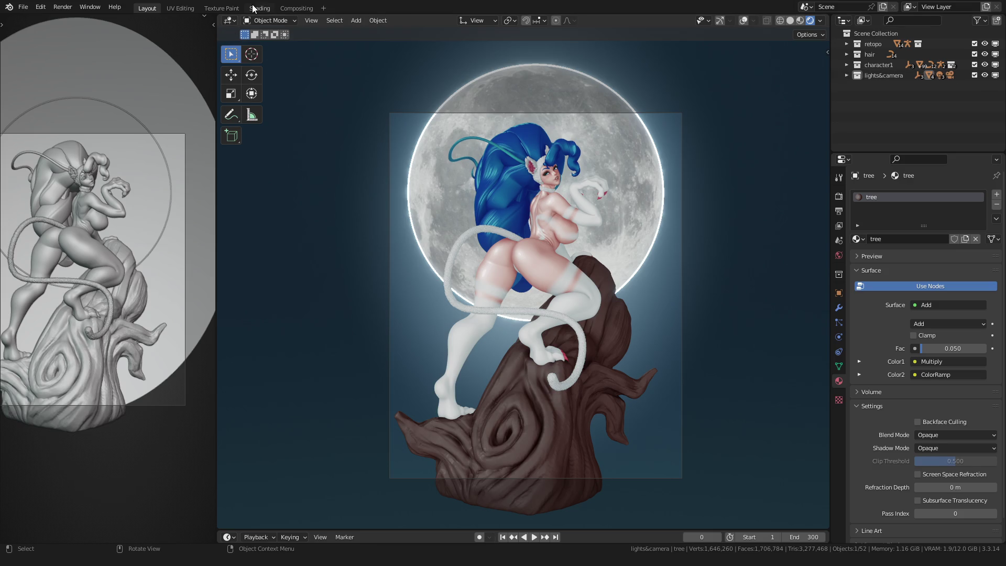
In Shading, adjust the hue and saturation of the tree Mix node's first colour.
{"action": "left_click", "coordinate": [260, 8]}
{"action": "scroll", "coordinate": [137, 284], "scroll_direction": "down", "scroll_amount": 3}
{"action": "scroll", "coordinate": [109, 257], "scroll_direction": "up", "scroll_amount": 3}
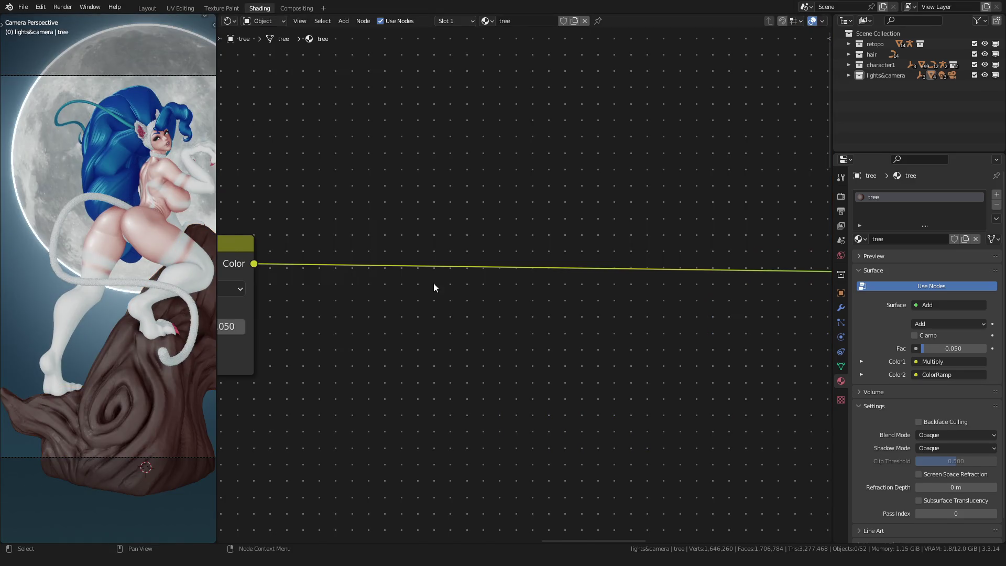
{"action": "scroll", "coordinate": [435, 287], "scroll_direction": "down", "scroll_amount": 5}
{"action": "scroll", "coordinate": [517, 281], "scroll_direction": "up", "scroll_amount": 5}
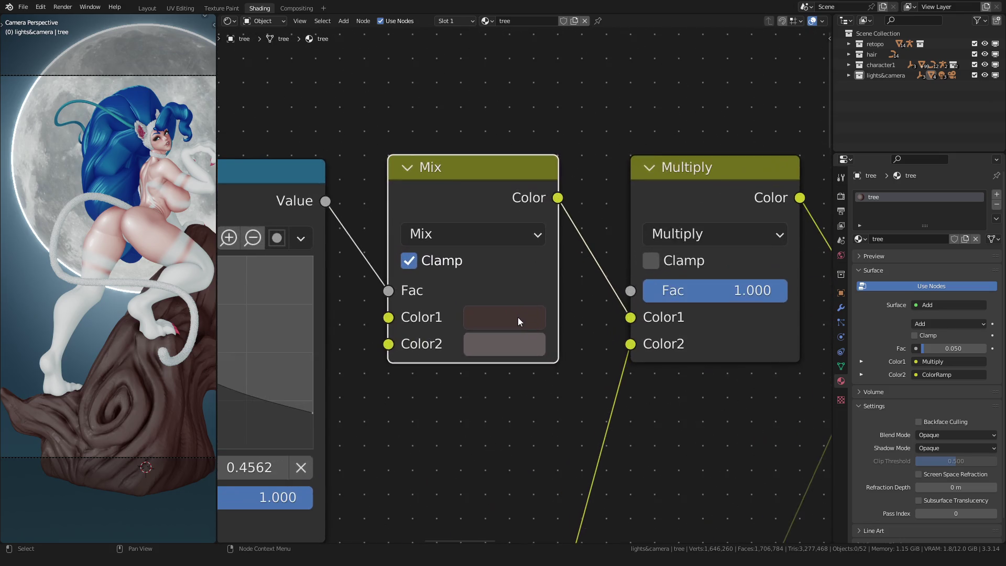
{"action": "left_click", "coordinate": [519, 320]}
{"action": "left_click_drag", "start_coordinate": [582, 233], "coordinate": [561, 232]}
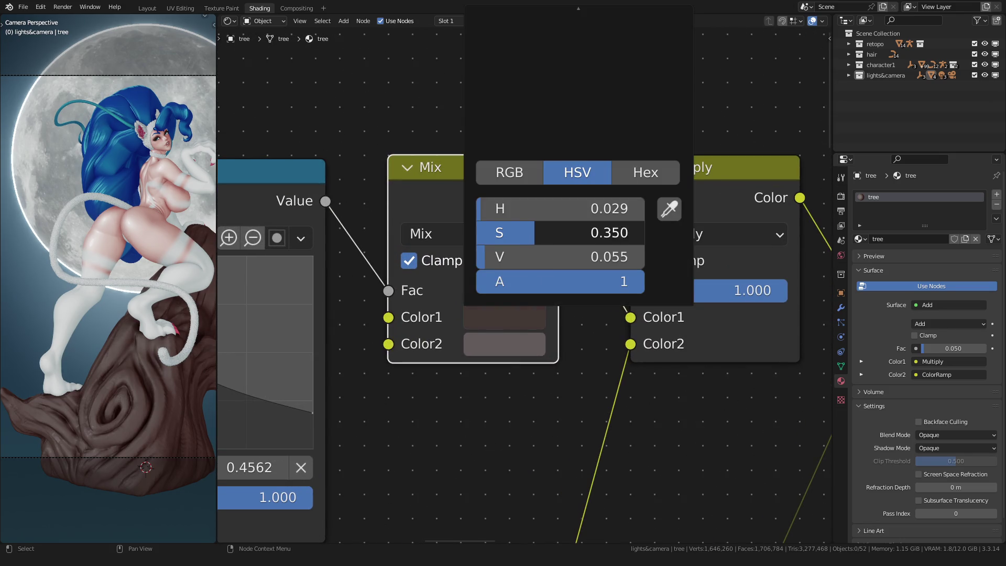
{"action": "scroll", "coordinate": [482, 340], "scroll_direction": "down", "scroll_amount": 2}
{"action": "left_click", "coordinate": [493, 311]}
{"action": "left_click", "coordinate": [558, 108]}
{"action": "left_click_drag", "start_coordinate": [524, 247], "coordinate": [549, 246]}
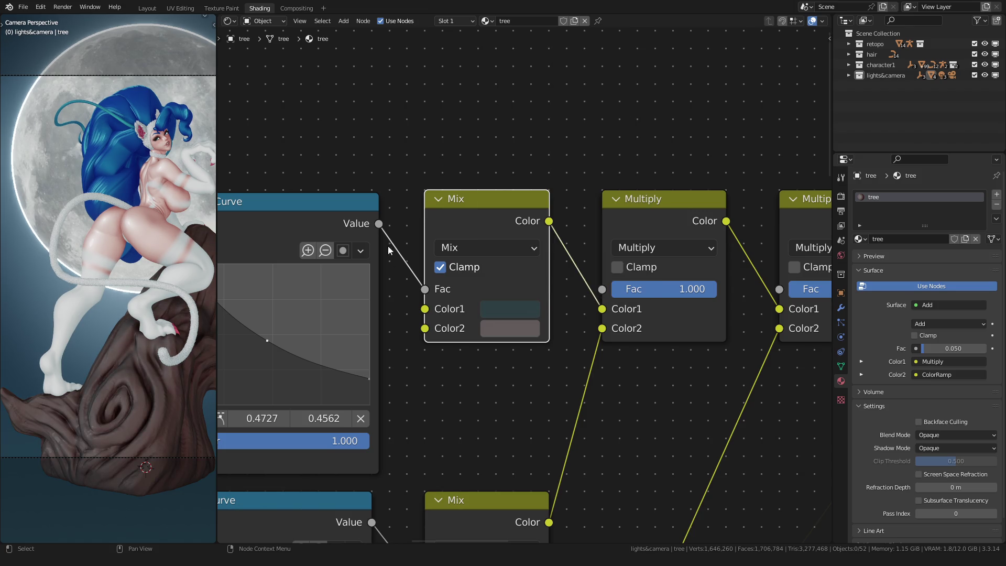
{"action": "scroll", "coordinate": [476, 372], "scroll_direction": "down", "scroll_amount": 3}
{"action": "scroll", "coordinate": [519, 308], "scroll_direction": "up", "scroll_amount": 4}
Turn the lower Mix node's first colour light blue-grey with saturation about 0.28.
{"action": "left_click", "coordinate": [535, 326]}
{"action": "mouse_move", "coordinate": [591, 162]}
{"action": "left_mouse_down"}
{"action": "mouse_move", "coordinate": [604, 135]}
{"action": "mouse_move", "coordinate": [608, 158]}
{"action": "left_mouse_up"}
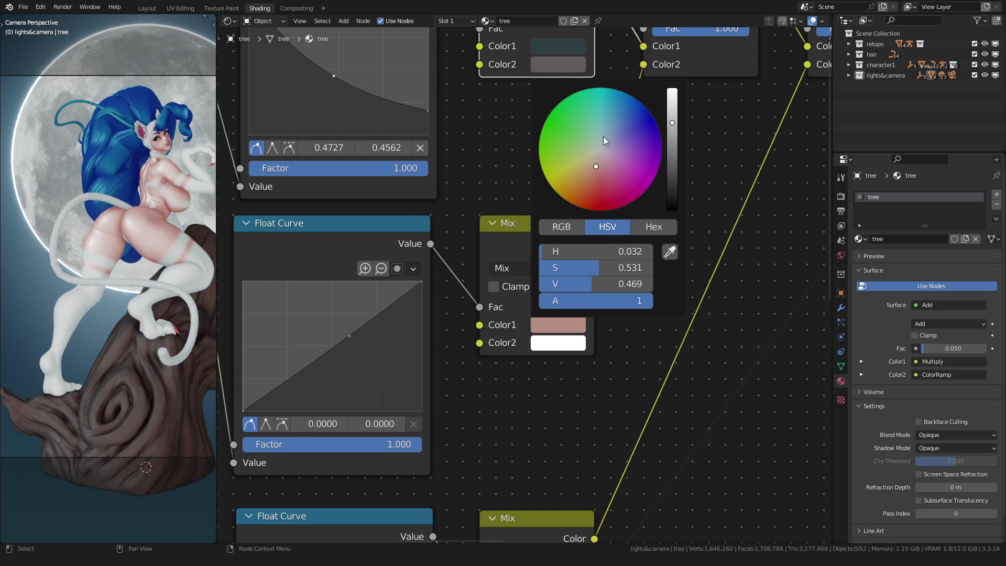
{"action": "left_click", "coordinate": [552, 321]}
{"action": "left_click_drag", "start_coordinate": [603, 268], "coordinate": [578, 268]}
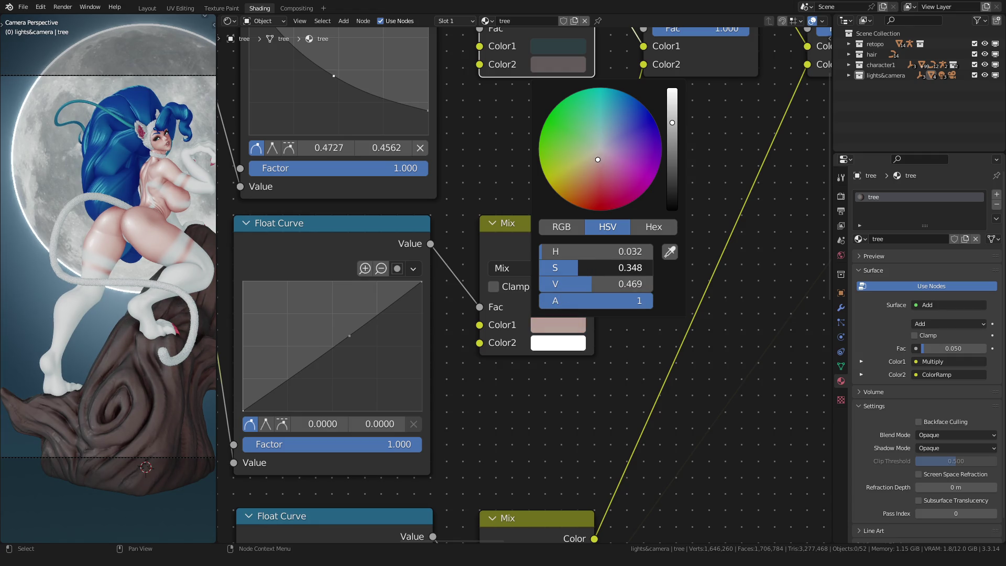
{"action": "scroll", "coordinate": [519, 367], "scroll_direction": "down", "scroll_amount": 5, "text": "shift"}
{"action": "left_click", "coordinate": [558, 451]}
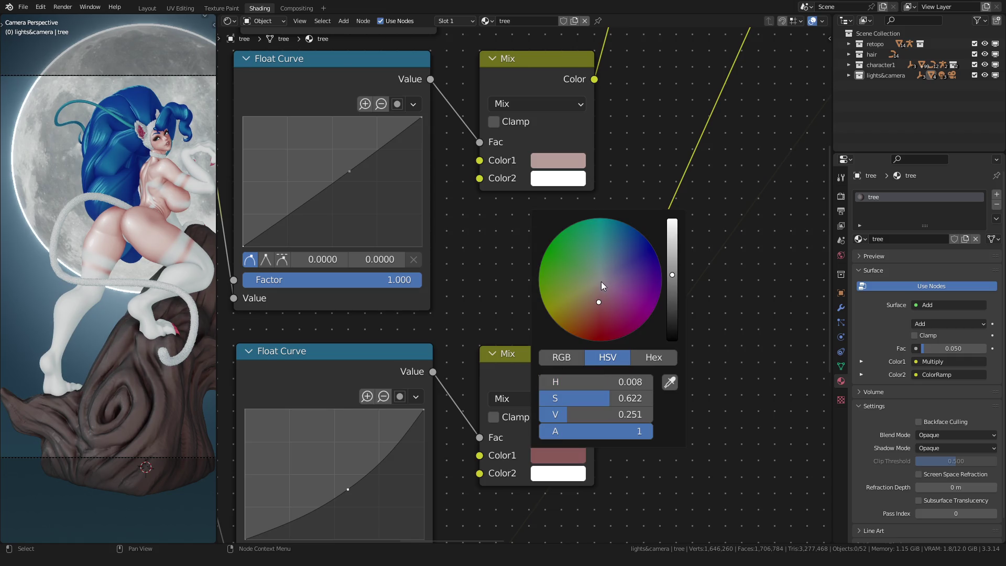
{"action": "scroll", "coordinate": [472, 277], "scroll_direction": "down", "scroll_amount": 1}
{"action": "scroll", "coordinate": [512, 258], "scroll_direction": "up", "scroll_amount": 3, "text": "shift"}
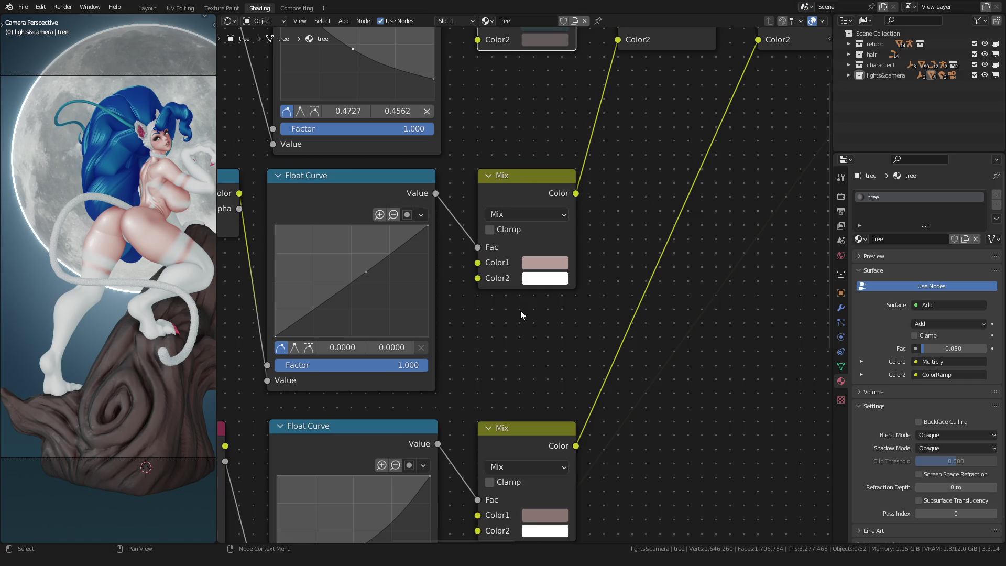
{"action": "scroll", "coordinate": [520, 310], "scroll_direction": "up", "scroll_amount": 5, "text": "shift"}
{"action": "scroll", "coordinate": [520, 354], "scroll_direction": "down", "scroll_amount": 3, "text": "shift"}
{"action": "scroll", "coordinate": [520, 354], "scroll_direction": "up", "scroll_amount": 2}
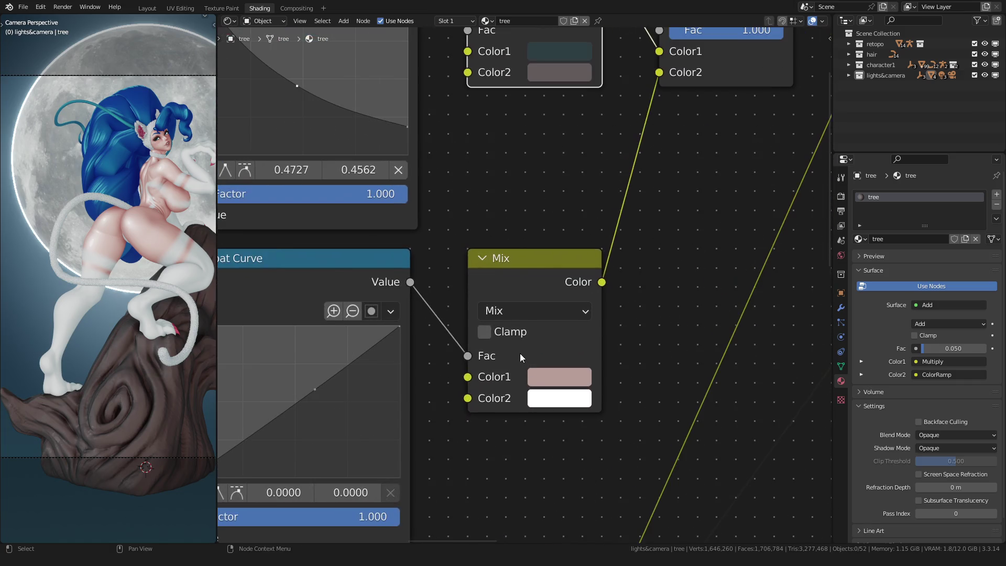
Shift that first colour's hue to cyan after reverting a pinkish trial.
{"action": "left_click", "coordinate": [557, 375]}
{"action": "left_click_drag", "start_coordinate": [601, 192], "coordinate": [608, 159]}
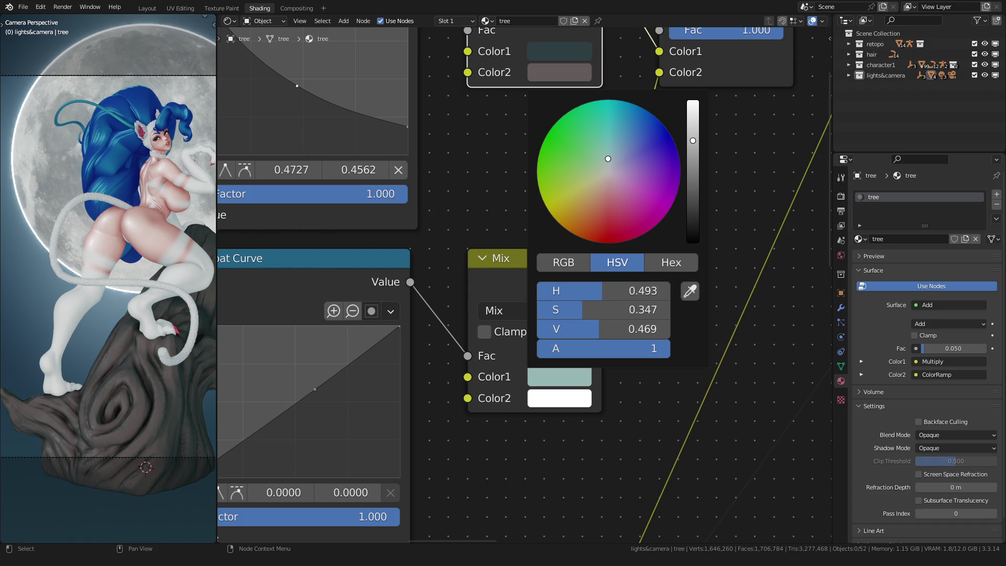
{"action": "key", "text": "Escape"}
{"action": "left_click", "coordinate": [609, 163]}
{"action": "scroll", "coordinate": [102, 307], "scroll_direction": "down", "scroll_amount": 4}
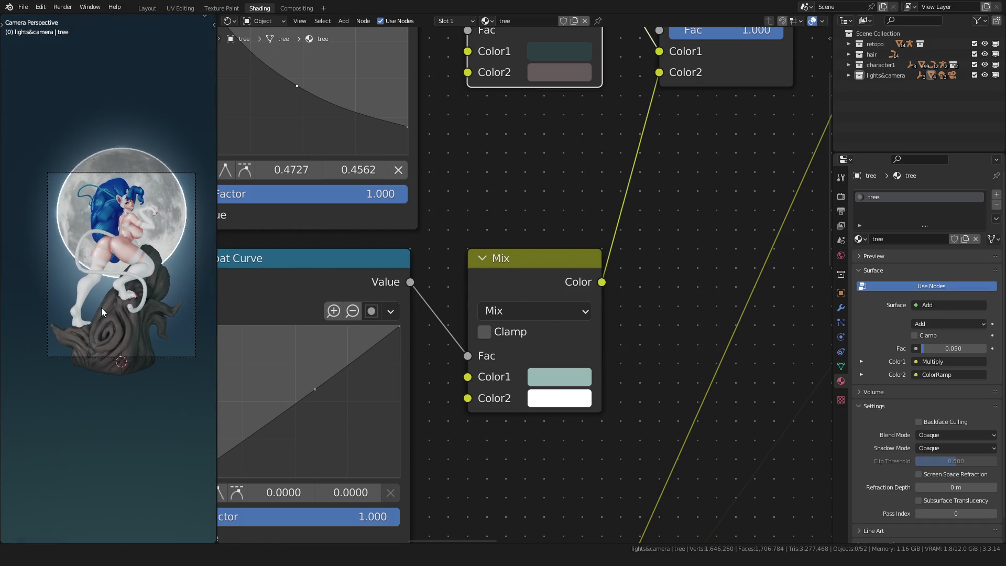
{"action": "scroll", "coordinate": [104, 392], "scroll_direction": "up", "scroll_amount": 3}
{"action": "scroll", "coordinate": [106, 357], "scroll_direction": "up", "scroll_amount": 3}
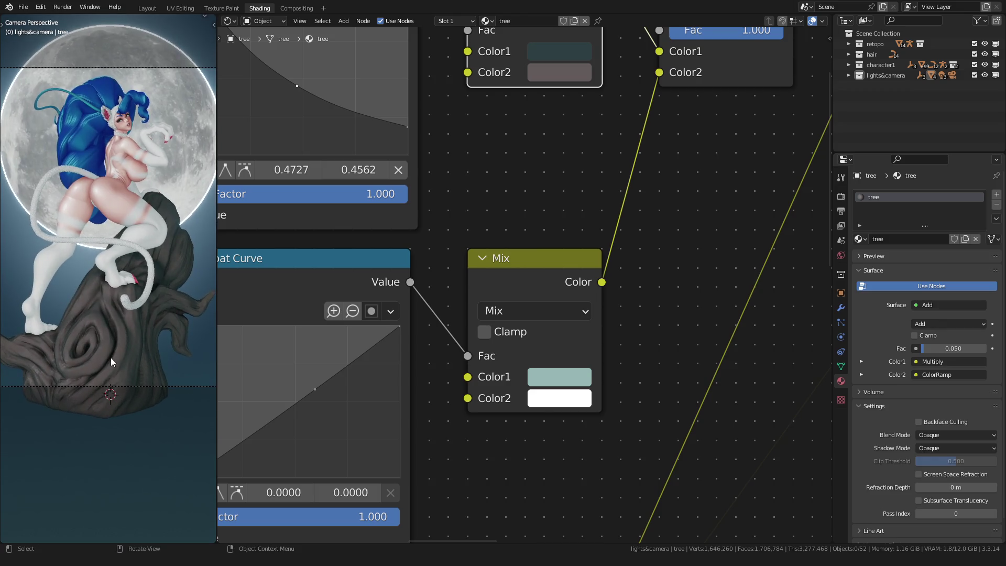
{"action": "scroll", "coordinate": [542, 212], "scroll_direction": "up", "scroll_amount": 5, "text": "shift"}
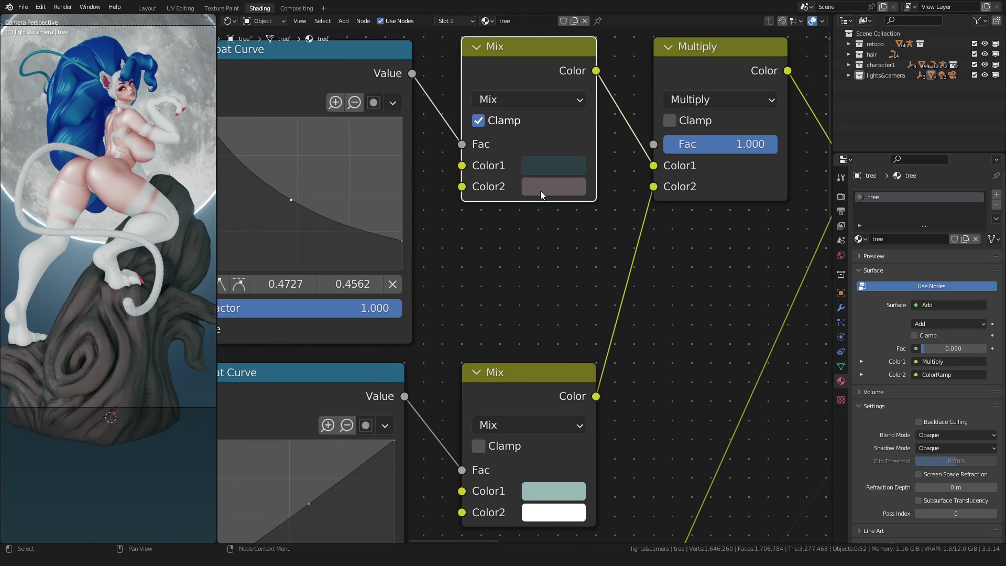
Desaturate the top Mix node's second colour to about 0.19 and below, leaving Color1 unchanged.
{"action": "left_click", "coordinate": [541, 194]}
{"action": "left_click_drag", "start_coordinate": [598, 415], "coordinate": [612, 415]}
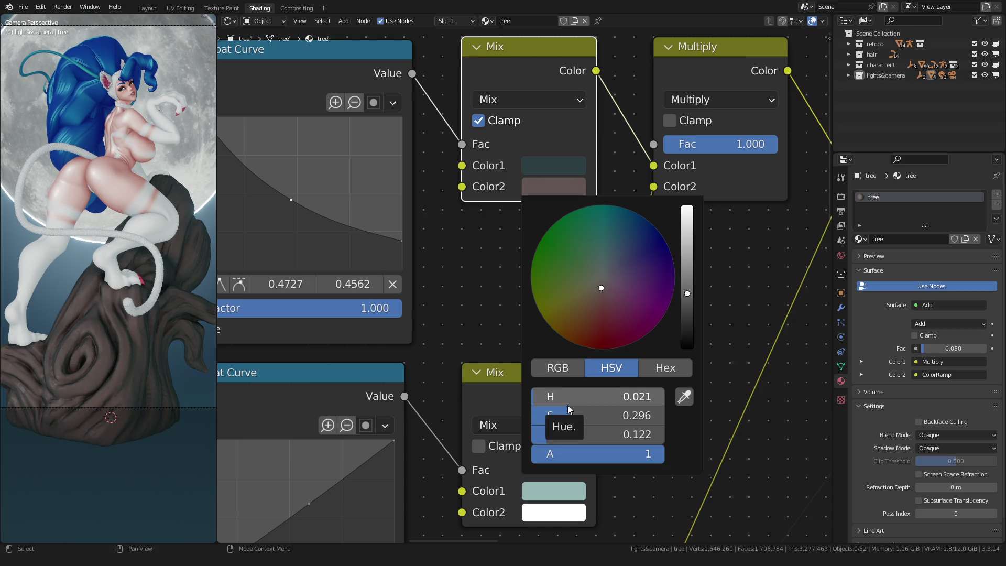
{"action": "left_click", "coordinate": [542, 186]}
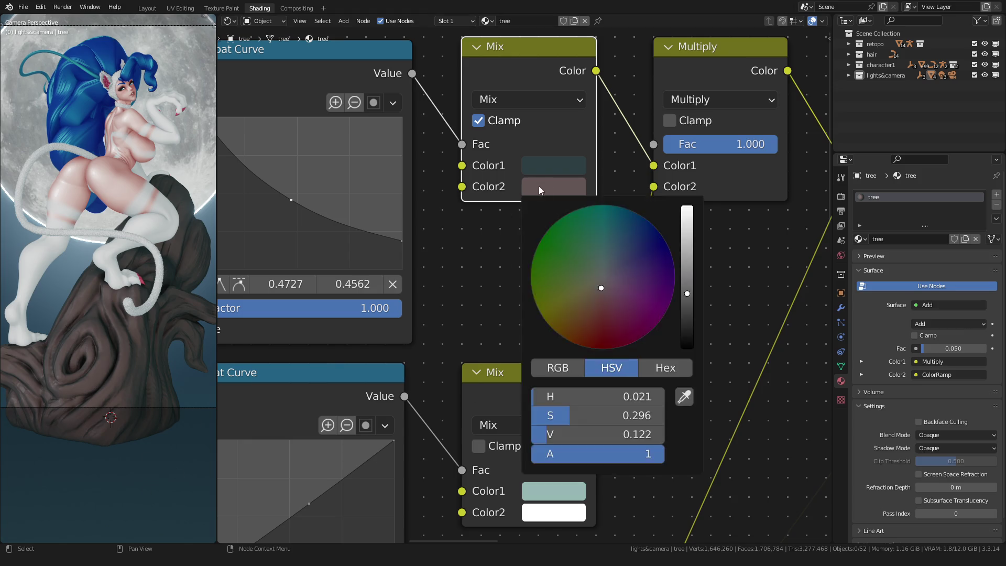
{"action": "left_click", "coordinate": [551, 185]}
{"action": "mouse_move", "coordinate": [597, 415]}
{"action": "left_mouse_down"}
{"action": "mouse_move", "coordinate": [616, 415]}
{"action": "mouse_move", "coordinate": [562, 416]}
{"action": "left_mouse_up"}
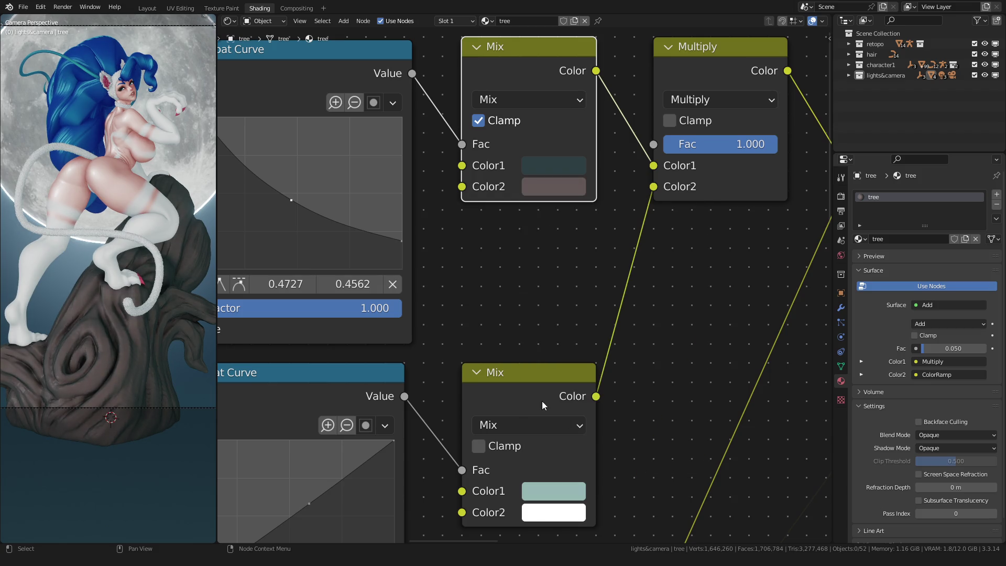
{"action": "left_click", "coordinate": [536, 167]}
{"action": "left_click_drag", "start_coordinate": [607, 256], "coordinate": [601, 268]}
{"action": "key", "text": "Escape"}
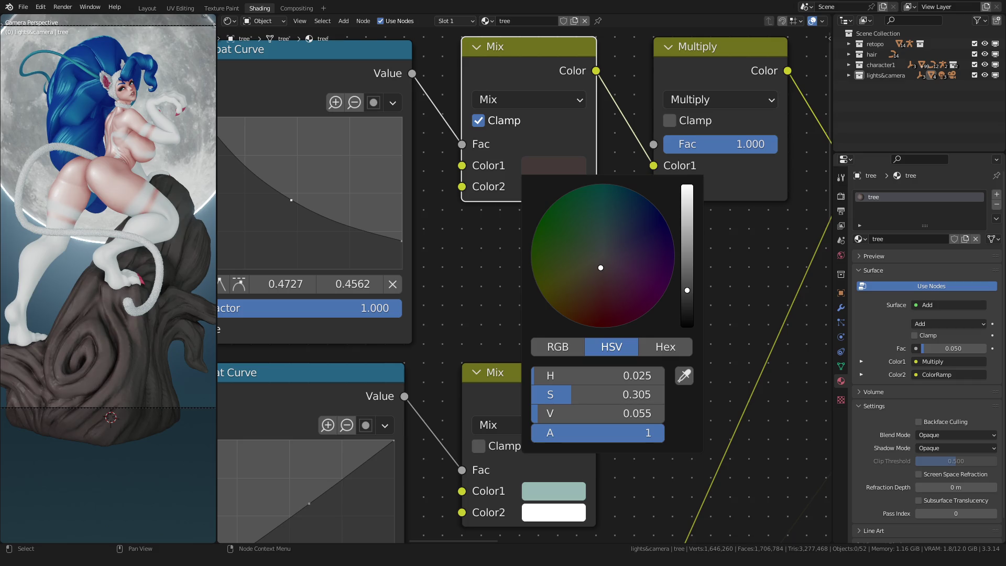
{"action": "left_click", "coordinate": [537, 192]}
{"action": "left_click_drag", "start_coordinate": [561, 415], "coordinate": [545, 415]}
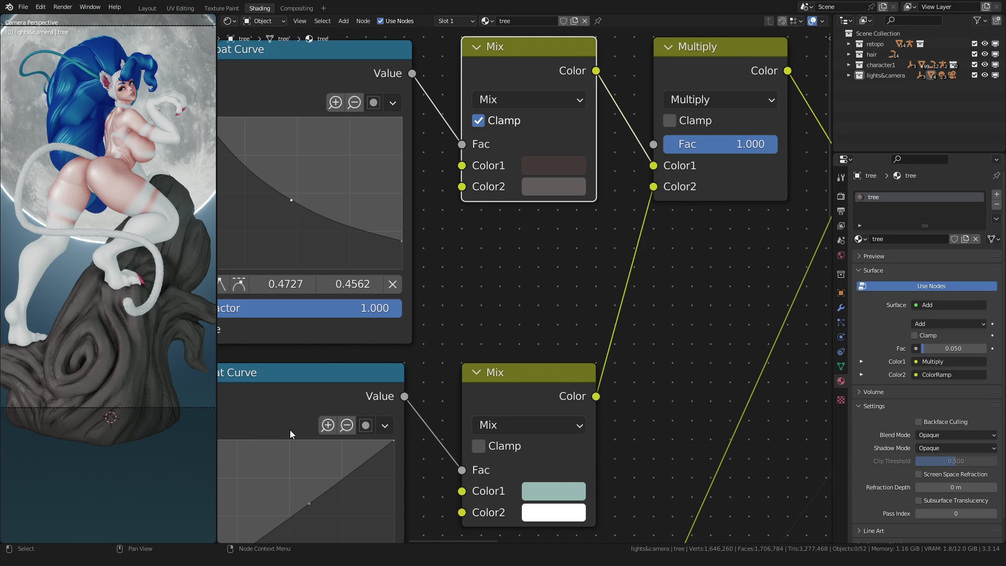
Mute the lower Mix node's teal colour in saturation and value, then return to Layout.
{"action": "left_click", "coordinate": [564, 483]}
{"action": "left_click_drag", "start_coordinate": [577, 424], "coordinate": [563, 423]}
{"action": "scroll", "coordinate": [163, 411], "scroll_direction": "down", "scroll_amount": 3}
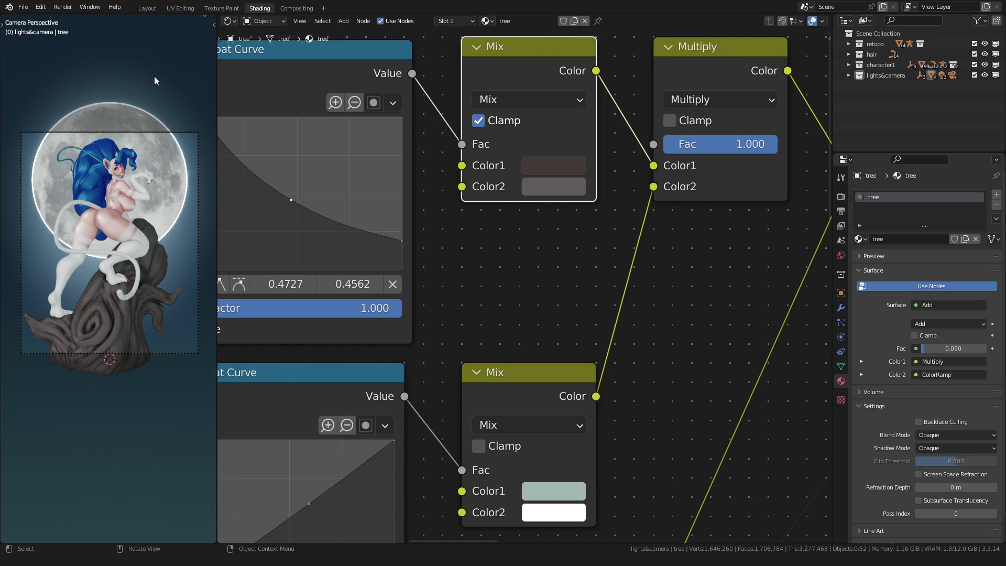
{"action": "left_click", "coordinate": [571, 489]}
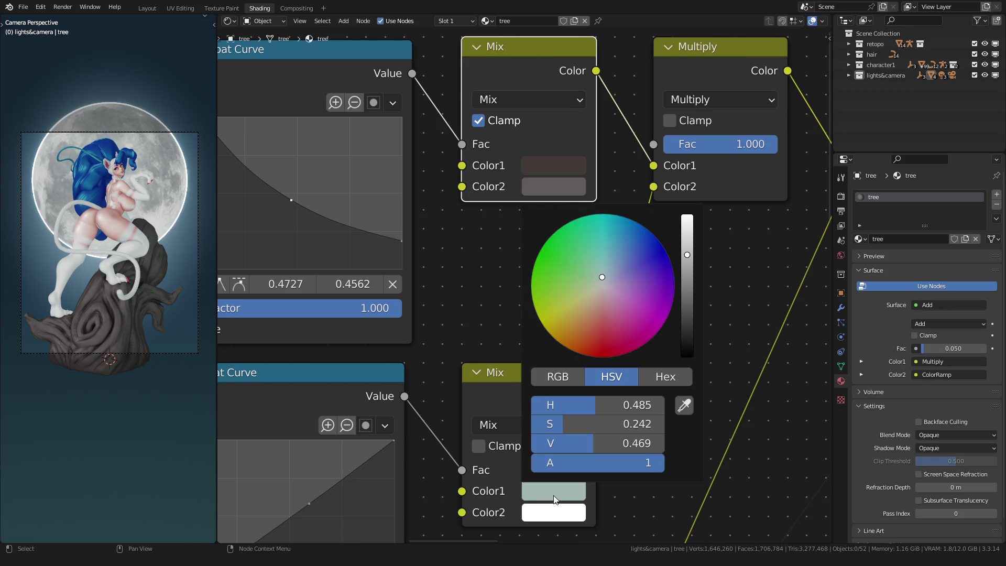
{"action": "left_click", "coordinate": [687, 286]}
{"action": "left_click_drag", "start_coordinate": [687, 286], "coordinate": [687, 284]}
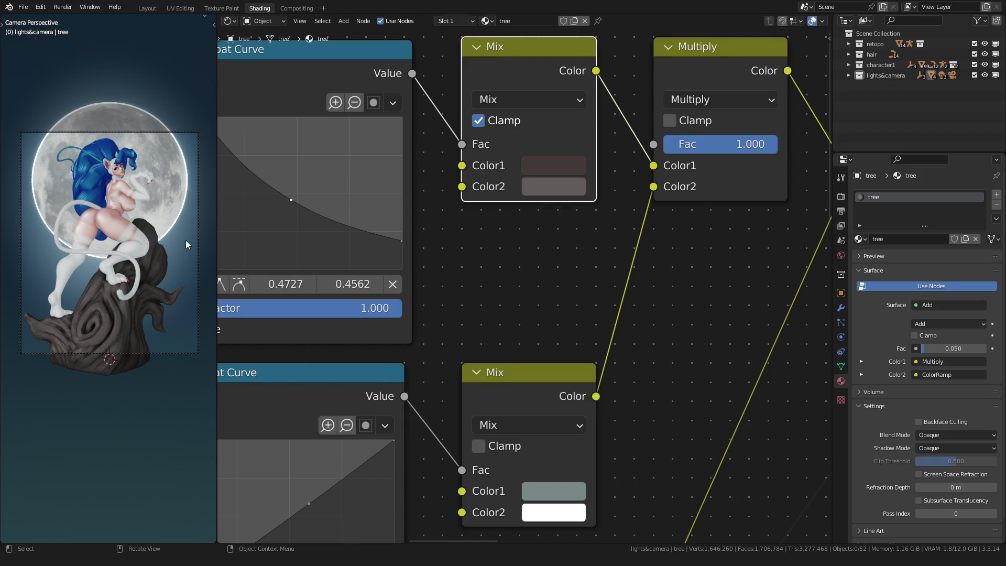
{"action": "left_click", "coordinate": [146, 8]}
{"action": "scroll", "coordinate": [386, 260], "scroll_direction": "down", "scroll_amount": 1}
{"action": "left_click", "coordinate": [359, 260]}
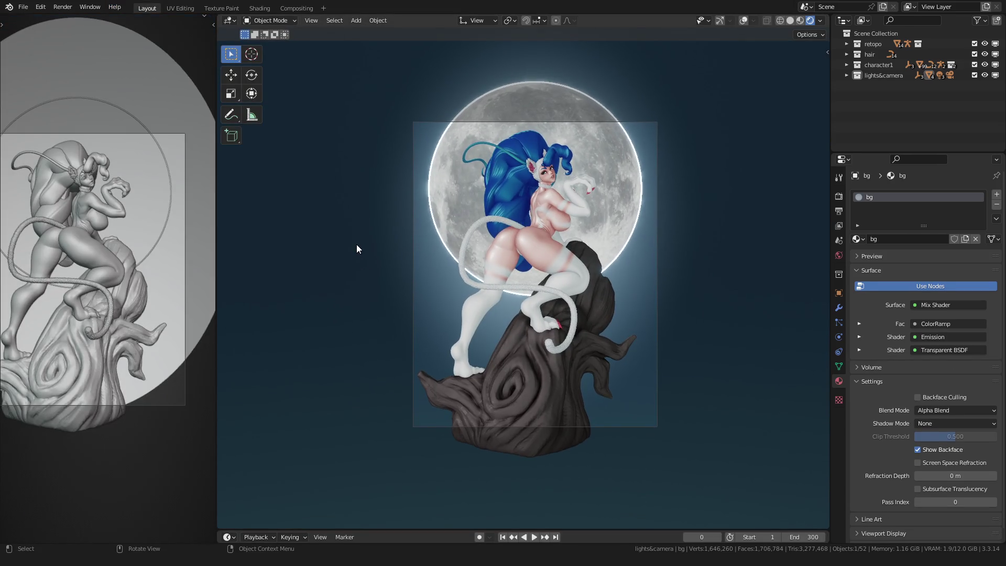
Save the file, select the lights&camera collection and show the grid and axes overlays.
{"action": "middle_click_drag", "start_coordinate": [342, 257], "coordinate": [344, 246], "text": "shift"}
{"action": "key", "text": "ctrl+s"}
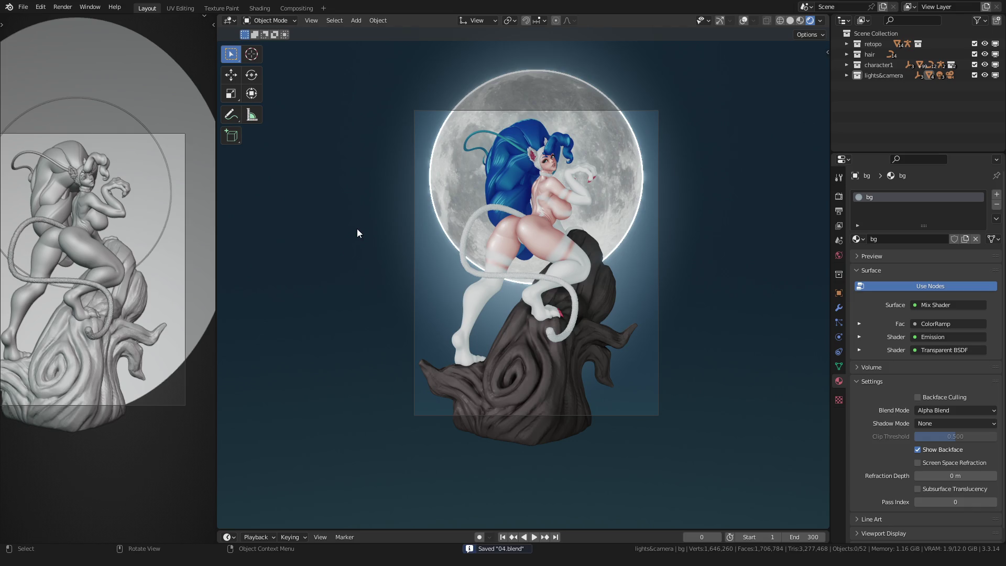
{"action": "scroll", "coordinate": [357, 235], "scroll_direction": "down", "scroll_amount": 1}
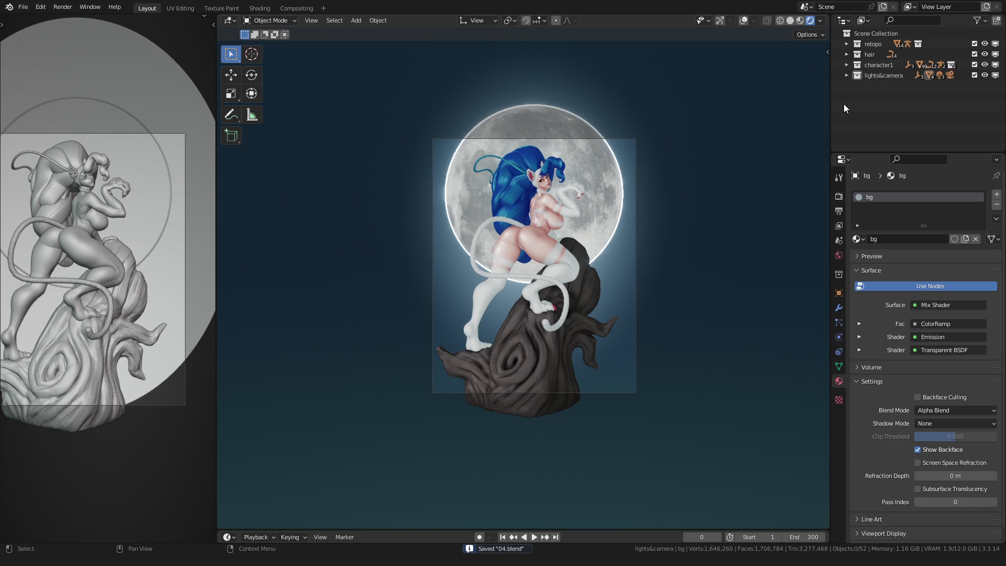
{"action": "left_click", "coordinate": [875, 78]}
{"action": "mouse_move", "coordinate": [419, 168]}
{"action": "middle_mouse_down"}
{"action": "mouse_move", "coordinate": [385, 175]}
{"action": "mouse_move", "coordinate": [404, 263]}
{"action": "mouse_move", "coordinate": [388, 187]}
{"action": "middle_mouse_up"}
{"action": "key", "text": "KP_0"}
{"action": "left_click", "coordinate": [746, 21]}
Add a cube, enlarge it in Edit Mode, then widen it with height locked.
{"action": "key", "text": "shift+a"}
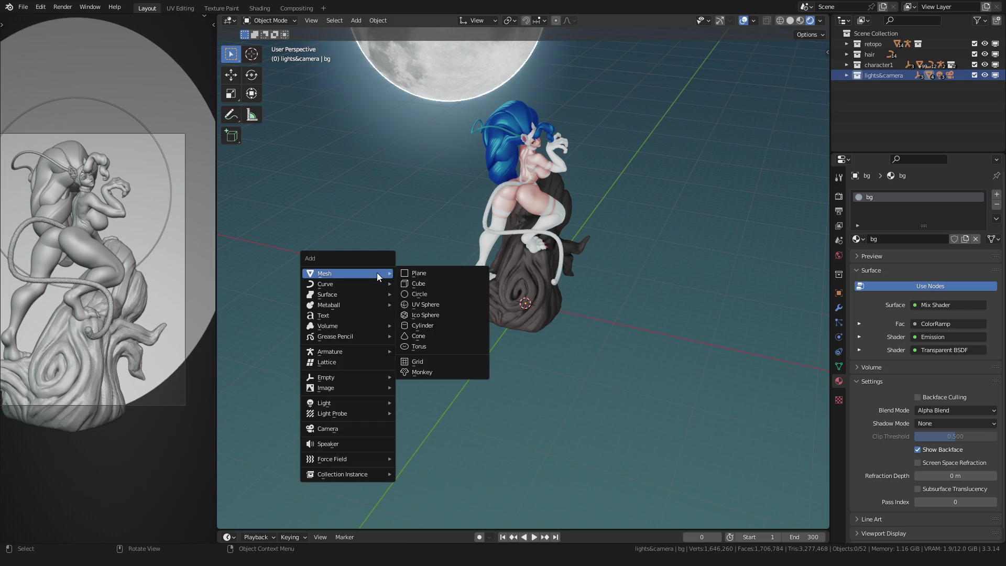
{"action": "left_click", "coordinate": [414, 284]}
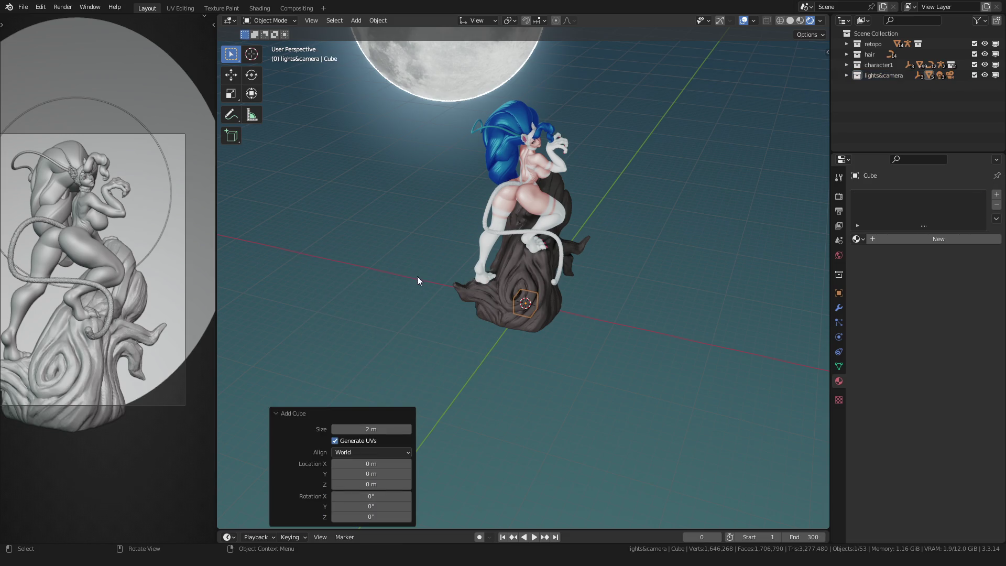
{"action": "key", "text": "Tab"}
{"action": "middle_click_drag", "start_coordinate": [552, 307], "coordinate": [524, 294]}
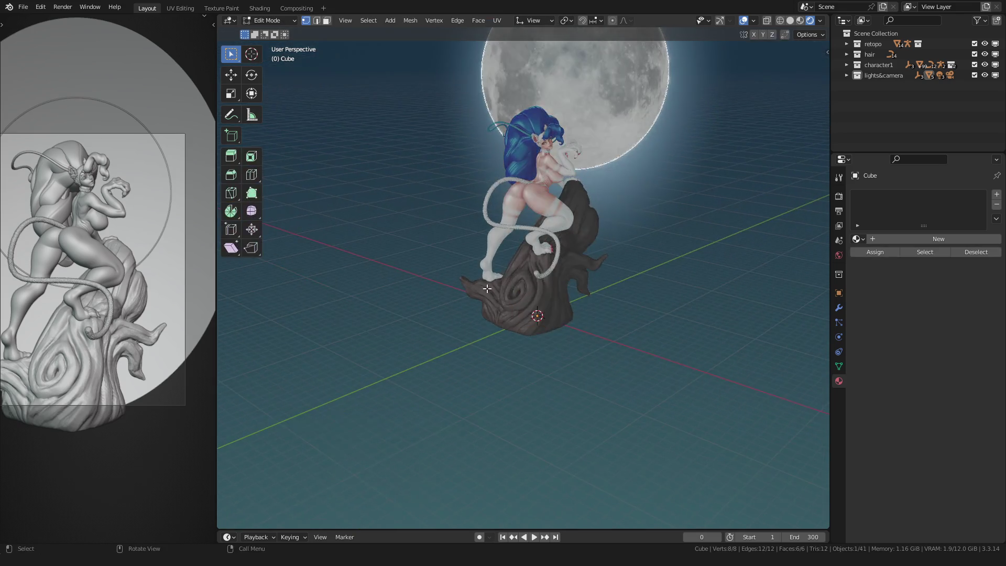
{"action": "key", "text": "s"}
{"action": "left_click", "coordinate": [252, 294]}
{"action": "middle_click_drag", "start_coordinate": [366, 273], "coordinate": [427, 293]}
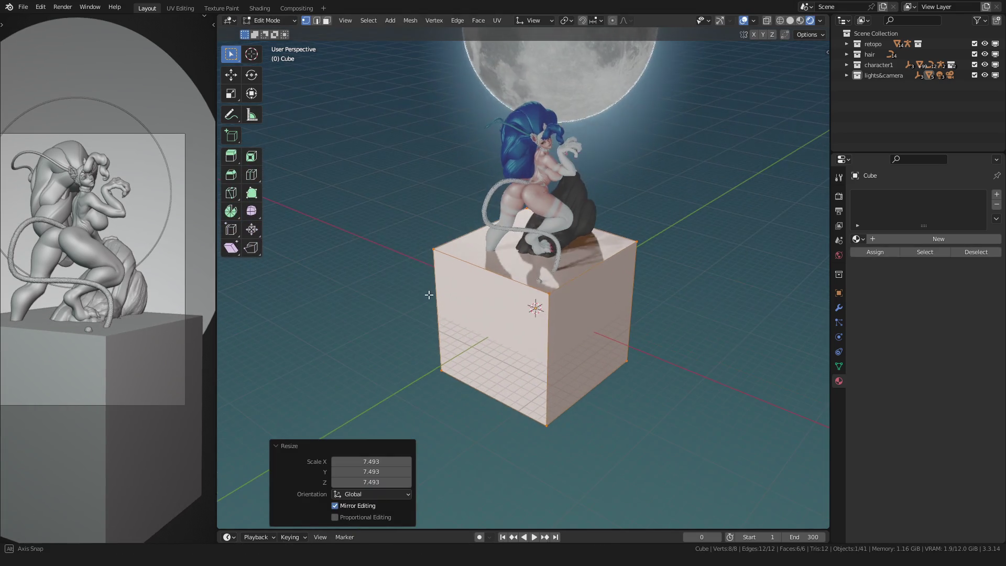
{"action": "key", "text": "s"}
{"action": "key", "text": "shift+z"}
{"action": "left_click", "coordinate": [247, 318]}
{"action": "scroll", "coordinate": [462, 303], "scroll_direction": "down", "scroll_amount": 4}
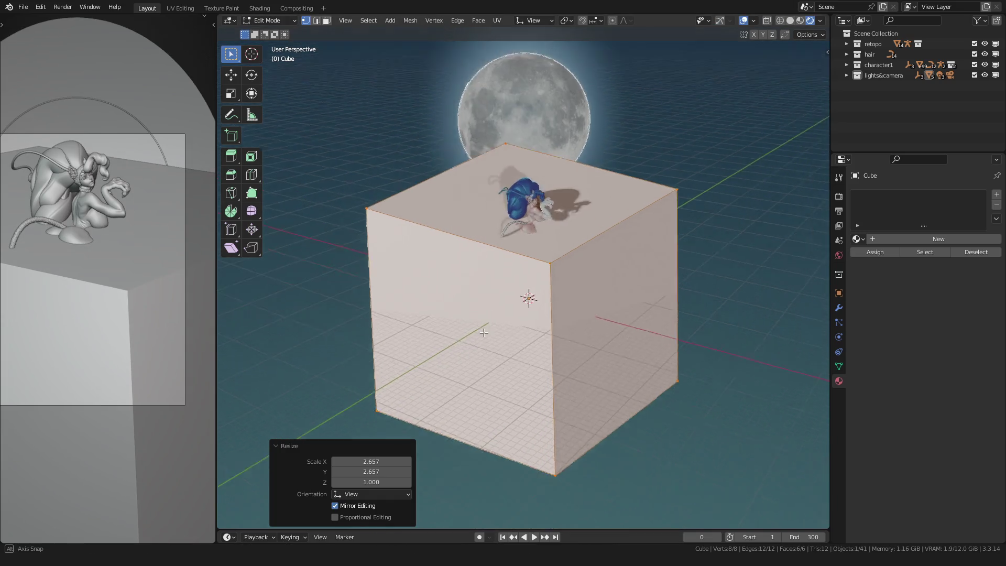
Set the transform orientation to Global, temporarily hiding the box to check the character.
{"action": "key", "text": "h"}
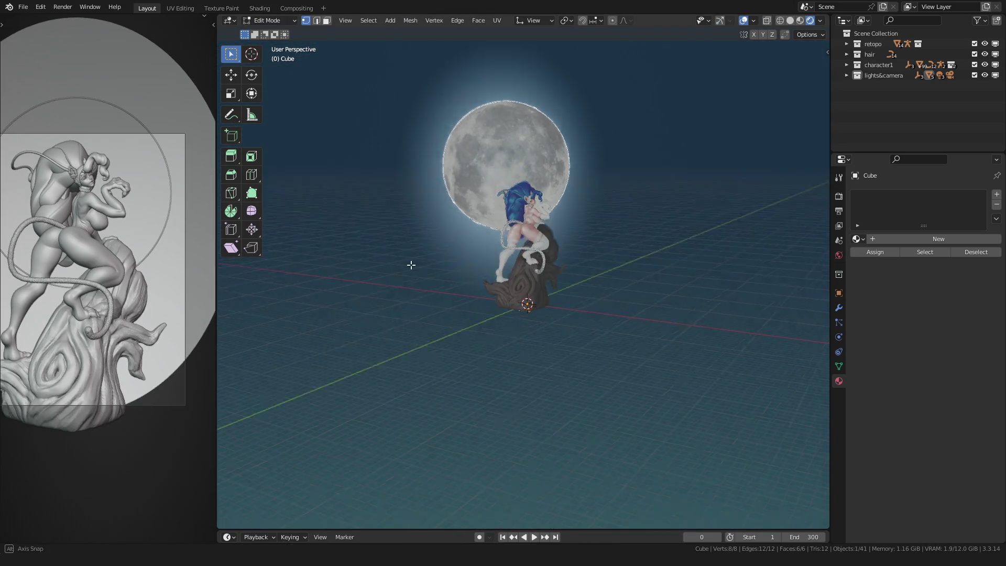
{"action": "scroll", "coordinate": [518, 133], "scroll_direction": "up", "scroll_amount": 4}
{"action": "left_click", "coordinate": [543, 20]}
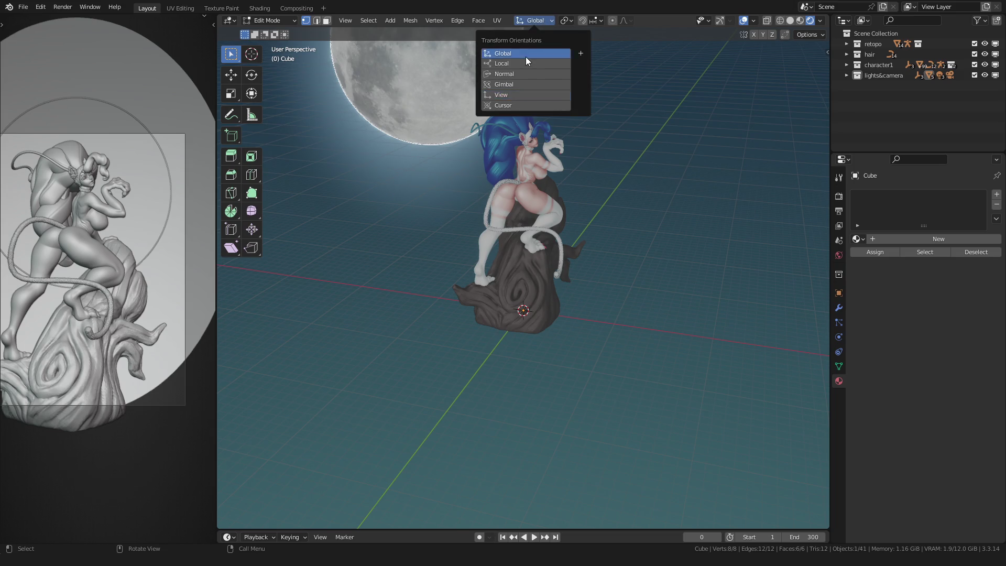
{"action": "left_click", "coordinate": [529, 58]}
{"action": "key", "text": "alt+h"}
Enlarge the box uniformly, scale it by 1.25, and return to Object Mode.
{"action": "middle_click_drag", "start_coordinate": [400, 265], "coordinate": [441, 282]}
{"action": "key", "text": "s"}
{"action": "left_click", "coordinate": [298, 247]}
{"action": "key", "text": "s"}
{"action": "key", "text": "shift+z"}
{"action": "key", "text": "Escape"}
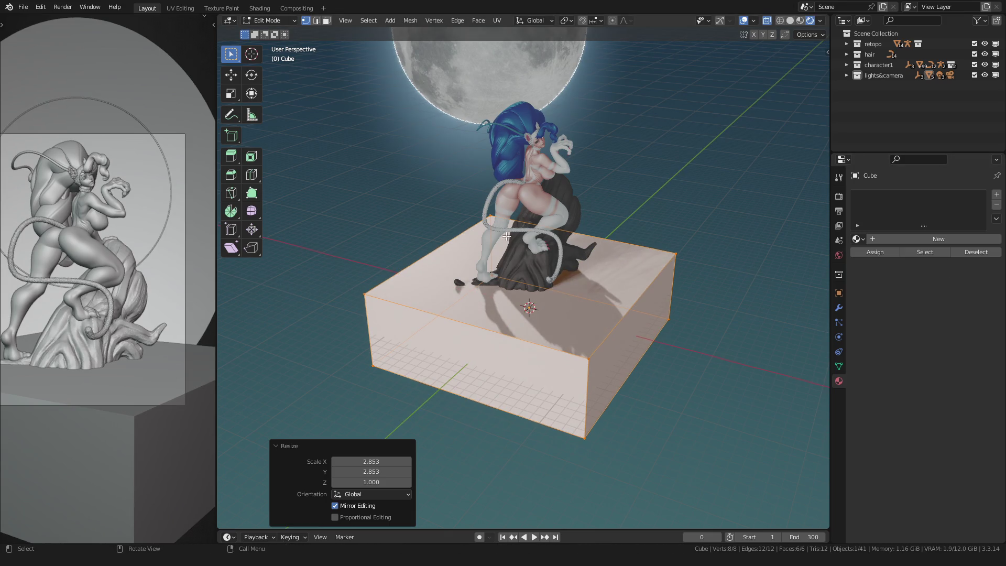
{"action": "type", "text": "s1.25"}
{"action": "key", "text": "Return"}
{"action": "mouse_move", "coordinate": [449, 238]}
{"action": "middle_mouse_down"}
{"action": "mouse_move", "coordinate": [409, 250]}
{"action": "mouse_move", "coordinate": [420, 241]}
{"action": "middle_mouse_up"}
{"action": "key", "text": "Tab"}
Rename the cube object and its mesh data to 'fog' in the Outliner.
{"action": "mouse_move", "coordinate": [341, 233]}
{"action": "middle_mouse_down"}
{"action": "mouse_move", "coordinate": [353, 200]}
{"action": "mouse_move", "coordinate": [358, 239]}
{"action": "middle_mouse_up"}
{"action": "left_click", "coordinate": [846, 74]}
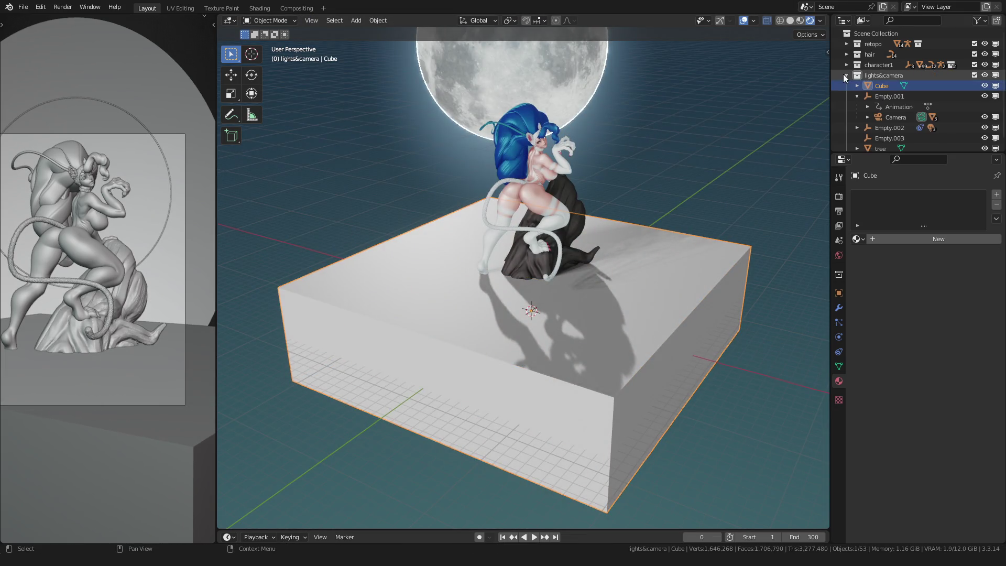
{"action": "double_click", "coordinate": [882, 84]}
{"action": "type", "text": "fog"}
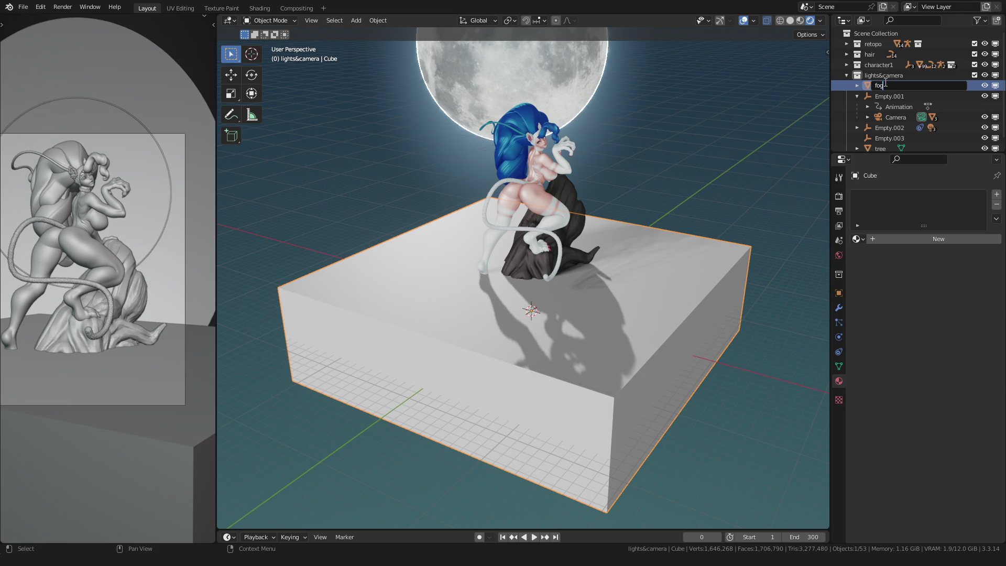
{"action": "key", "text": "Return"}
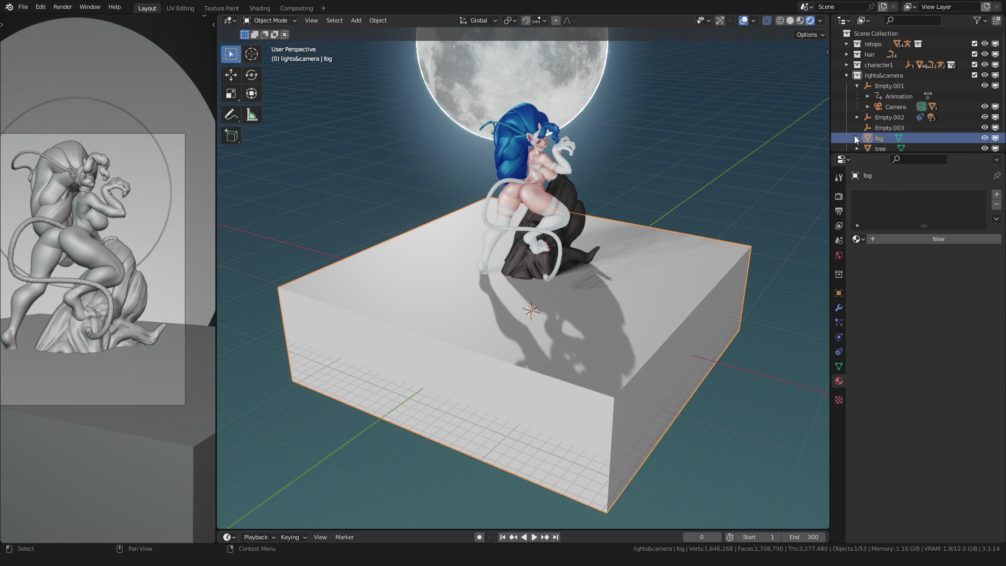
{"action": "left_click", "coordinate": [857, 138]}
{"action": "scroll", "coordinate": [886, 131], "scroll_direction": "down", "scroll_amount": 1}
{"action": "double_click", "coordinate": [889, 126]}
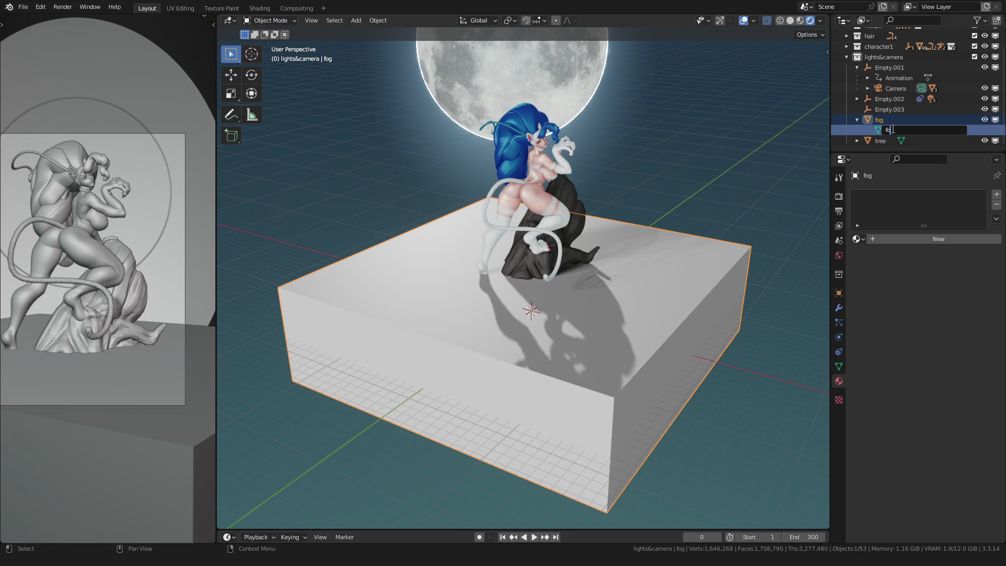
{"action": "type", "text": "g"}
{"action": "key", "text": "Return"}
{"action": "left_click", "coordinate": [858, 120]}
{"action": "scroll", "coordinate": [859, 123], "scroll_direction": "up", "scroll_amount": 1}
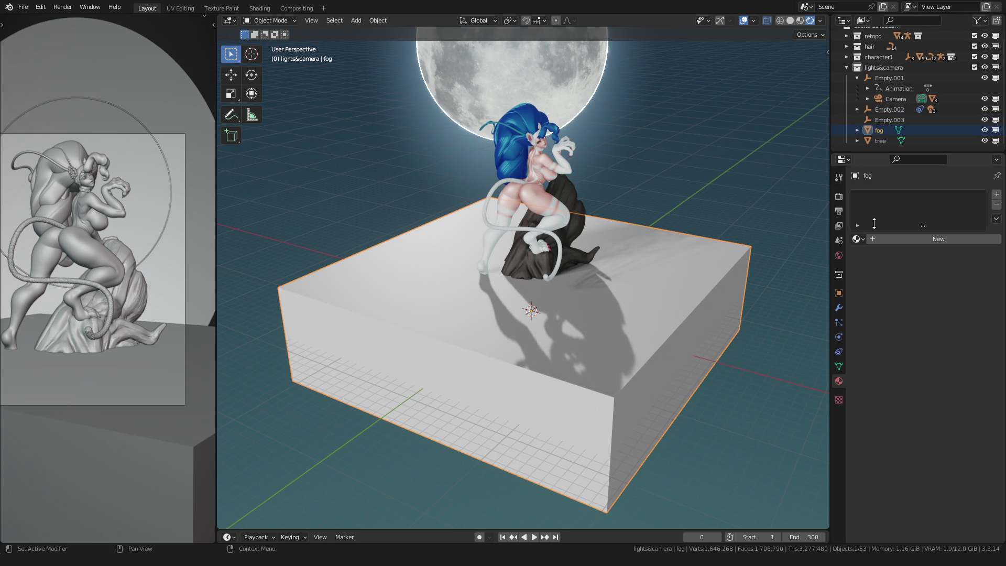
Create a new material named 'fog' on the box and save the file.
{"action": "double_click", "coordinate": [891, 239]}
{"action": "type", "text": "fog"}
{"action": "key", "text": "Return"}
{"action": "scroll", "coordinate": [362, 241], "scroll_direction": "down", "scroll_amount": 2}
{"action": "left_click", "coordinate": [302, 236]}
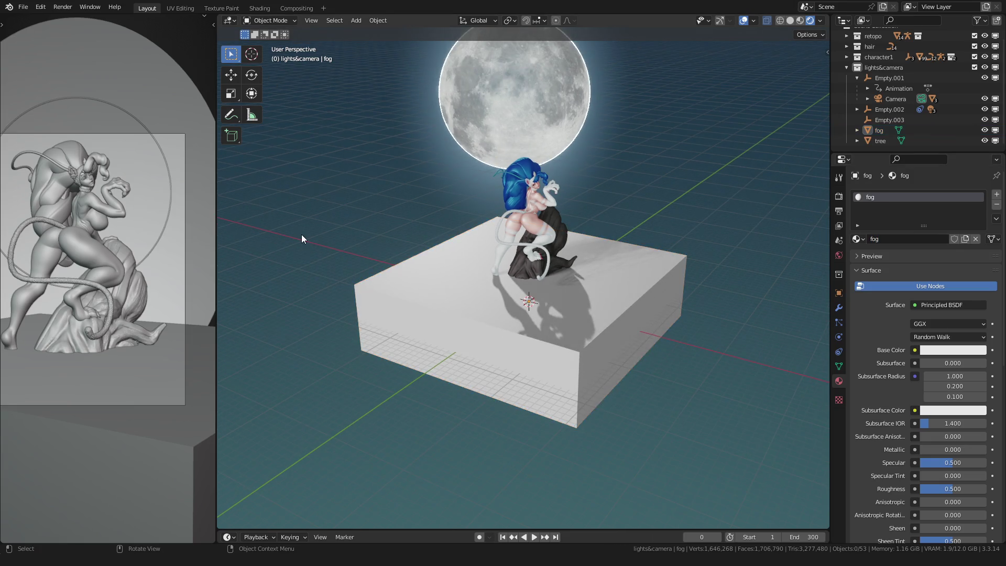
{"action": "key", "text": "ctrl+s"}
{"action": "left_click", "coordinate": [385, 275]}
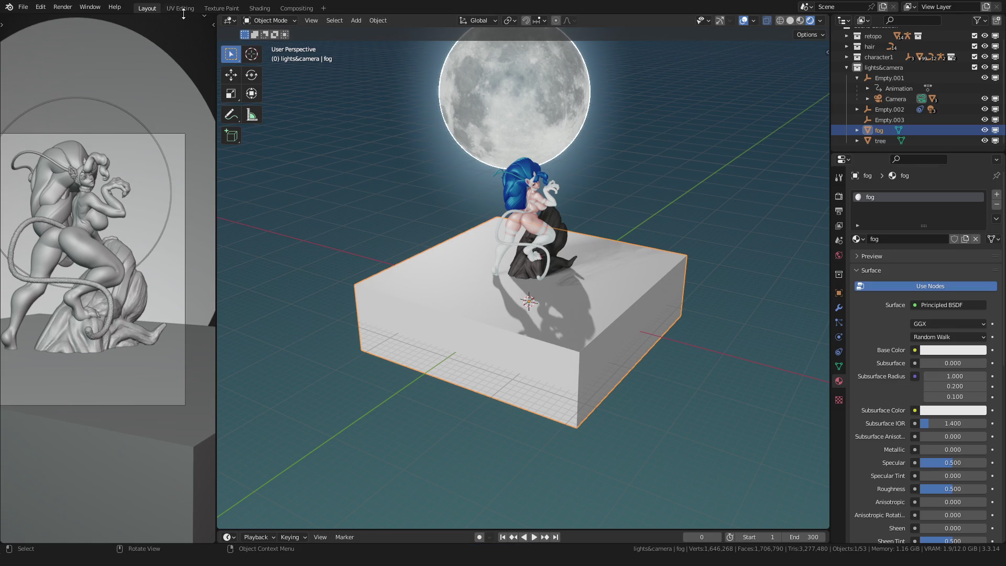
{"action": "left_click", "coordinate": [259, 9]}
Replace the Principled BSDF node with a Principled Volume node.
{"action": "key", "text": "Home"}
{"action": "left_click_drag", "start_coordinate": [452, 139], "coordinate": [495, 257]}
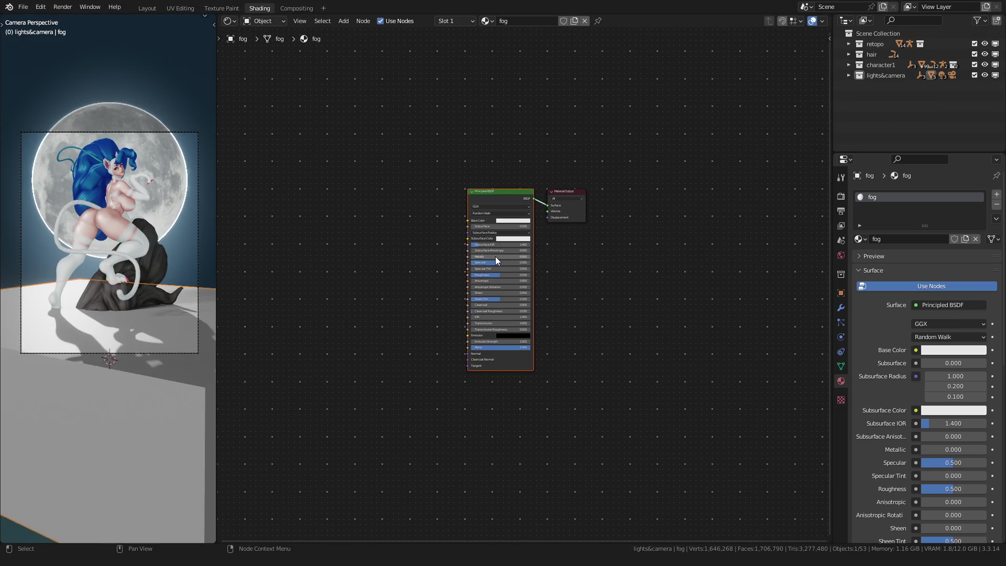
{"action": "key", "text": "x"}
{"action": "scroll", "coordinate": [448, 240], "scroll_direction": "up", "scroll_amount": 2}
{"action": "key", "text": "shift+a"}
{"action": "left_click", "coordinate": [447, 234]}
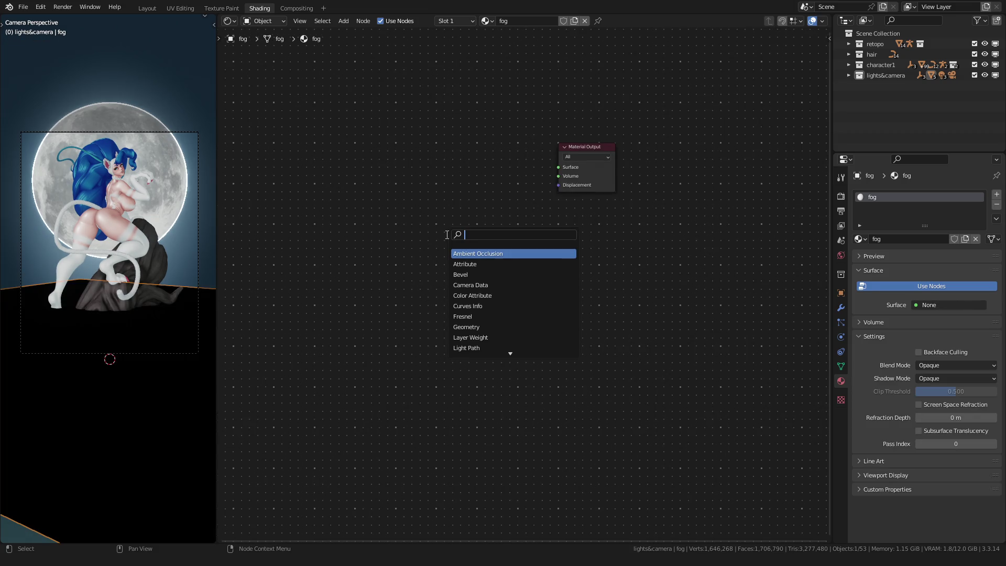
{"action": "type", "text": "vol"}
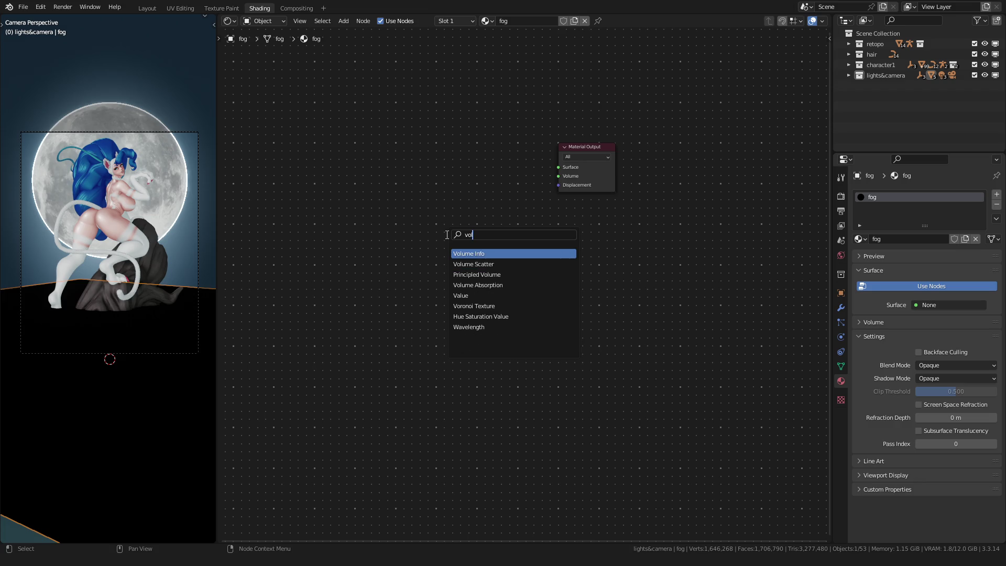
{"action": "key", "text": "Down"}
{"action": "key", "text": "Down"}
{"action": "key", "text": "Return"}
{"action": "left_click", "coordinate": [481, 195]}
Connect the Principled Volume to the Material Output's Volume input.
{"action": "scroll", "coordinate": [553, 314], "scroll_direction": "up", "scroll_amount": 4}
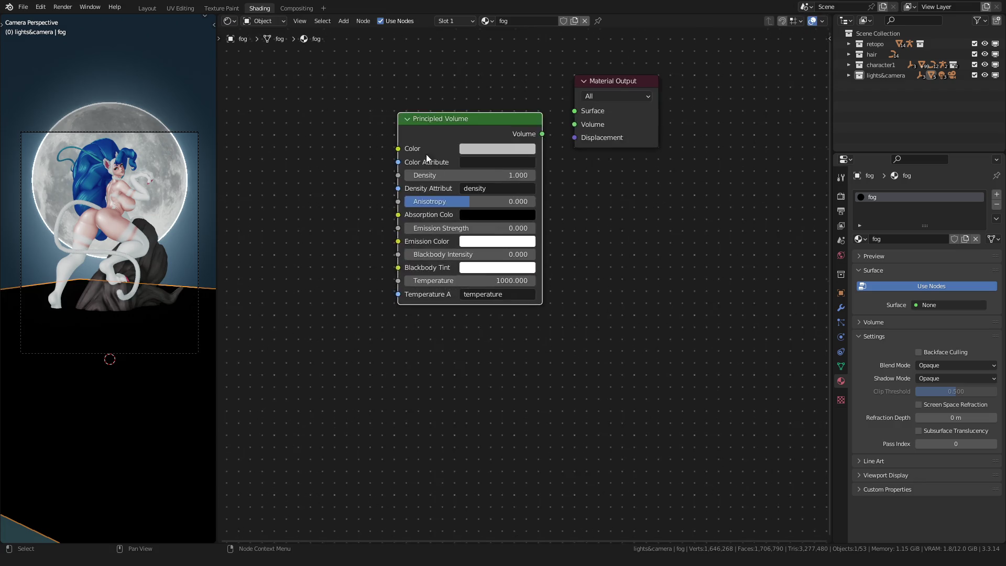
{"action": "left_click_drag", "start_coordinate": [553, 314], "coordinate": [533, 266]}
{"action": "left_click_drag", "start_coordinate": [680, 264], "coordinate": [739, 300]}
{"action": "scroll", "coordinate": [476, 283], "scroll_direction": "down", "scroll_amount": 2}
{"action": "scroll", "coordinate": [507, 268], "scroll_direction": "up", "scroll_amount": 3, "text": "ctrl"}
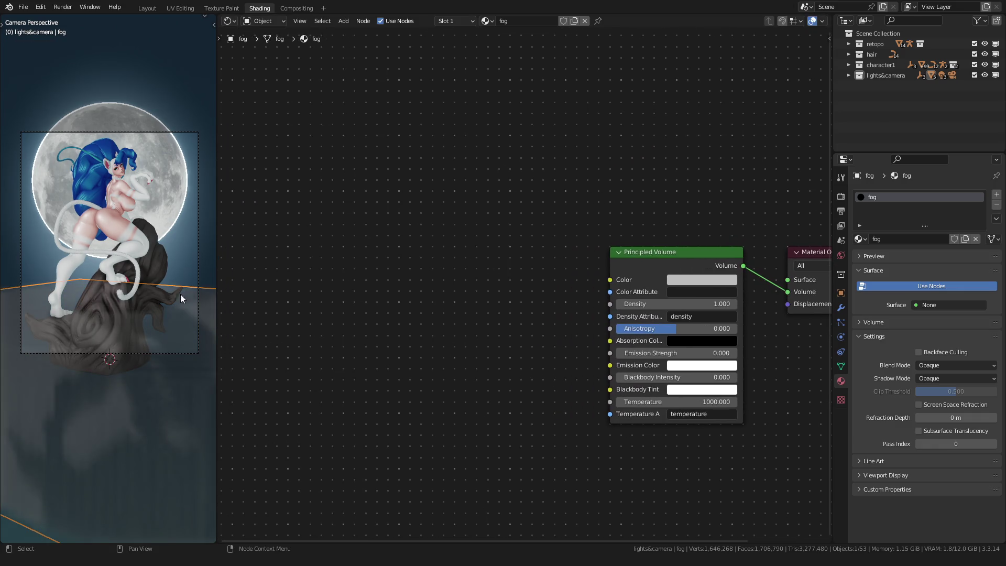
{"action": "scroll", "coordinate": [109, 283], "scroll_direction": "down", "scroll_amount": 4}
{"action": "scroll", "coordinate": [108, 283], "scroll_direction": "up", "scroll_amount": 5}
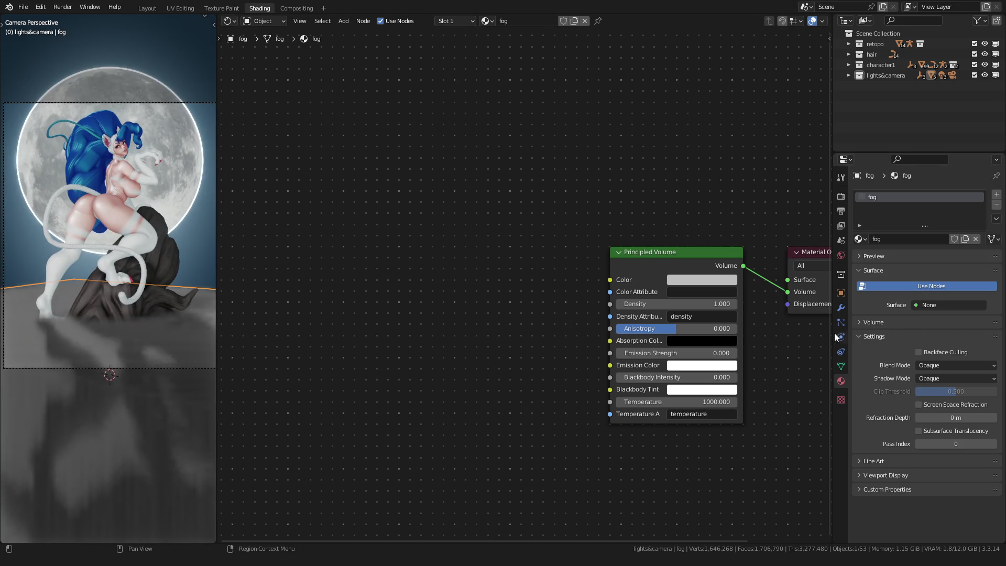
In Render Properties, set volumetric Tile Size to 4 px and disable Volumetric Shadows.
{"action": "left_click", "coordinate": [841, 191]}
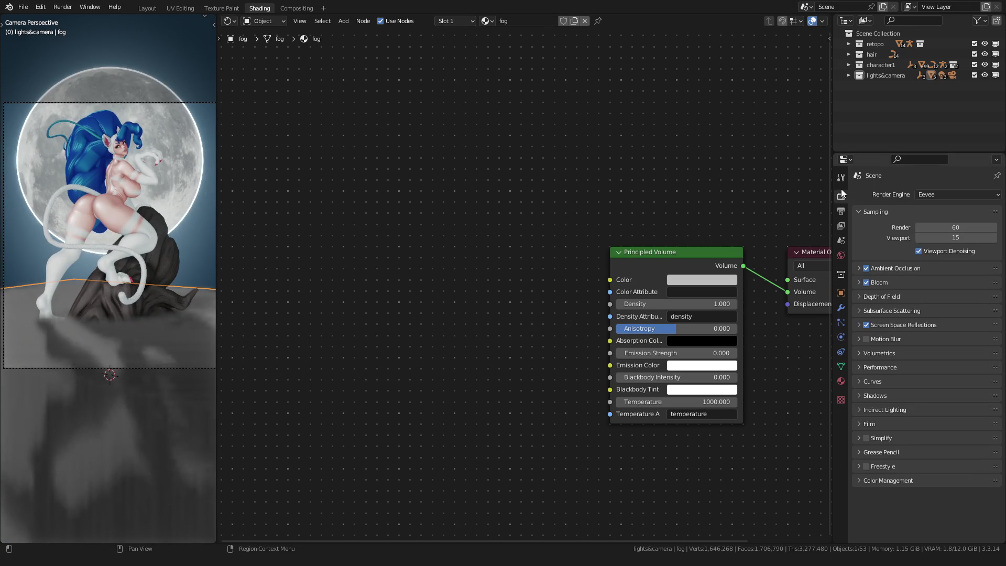
{"action": "left_click", "coordinate": [862, 353]}
{"action": "left_click", "coordinate": [922, 397]}
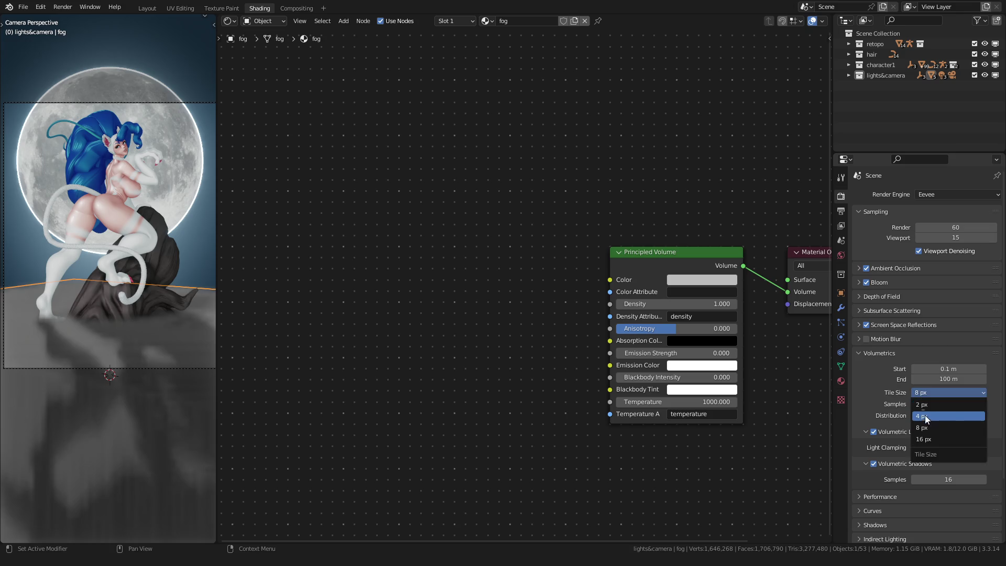
{"action": "left_click", "coordinate": [927, 416]}
{"action": "left_click", "coordinate": [869, 354]}
{"action": "left_click", "coordinate": [862, 353]}
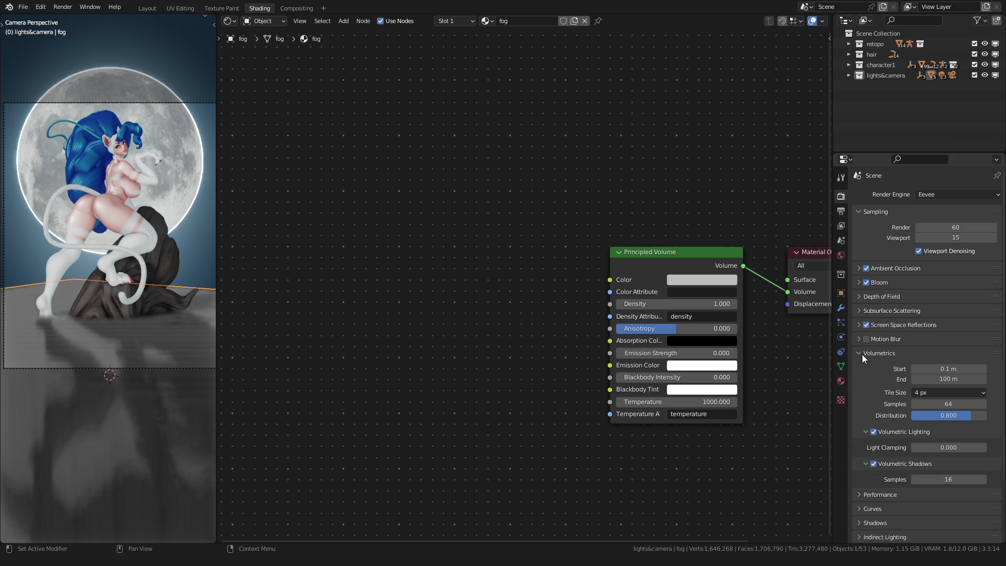
{"action": "left_click", "coordinate": [884, 463]}
{"action": "left_click", "coordinate": [874, 464]}
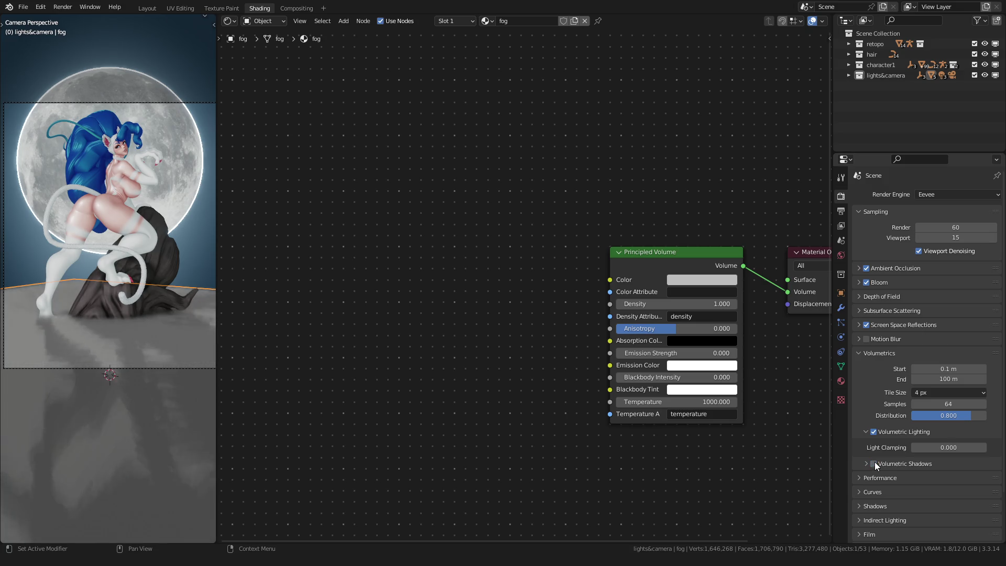
{"action": "left_click", "coordinate": [858, 357]}
Add a Noise Texture node to the fog material.
{"action": "scroll", "coordinate": [504, 328], "scroll_direction": "down", "scroll_amount": 1}
{"action": "middle_click_drag", "start_coordinate": [467, 316], "coordinate": [498, 312]}
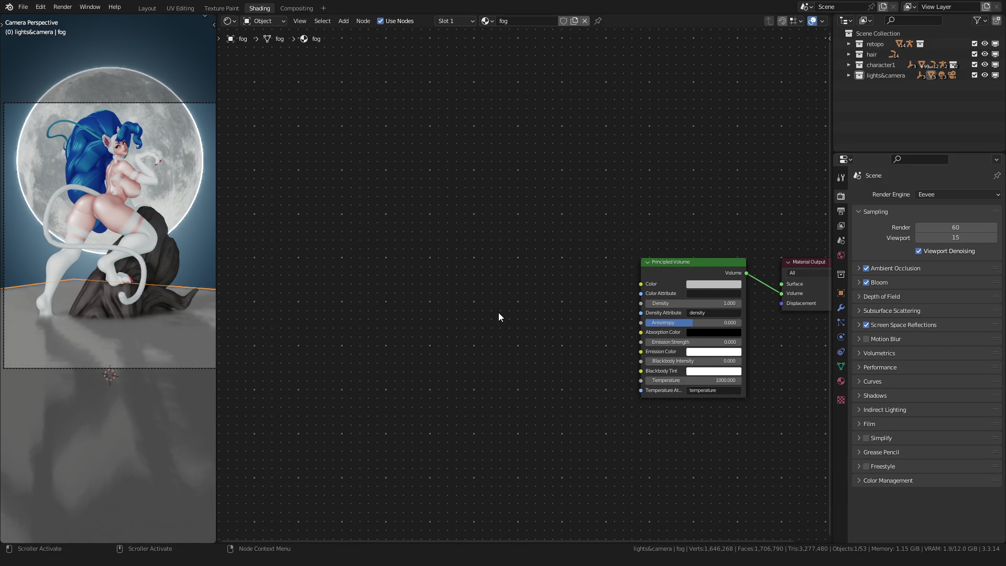
{"action": "key", "text": "shift+a"}
{"action": "left_click", "coordinate": [498, 312]}
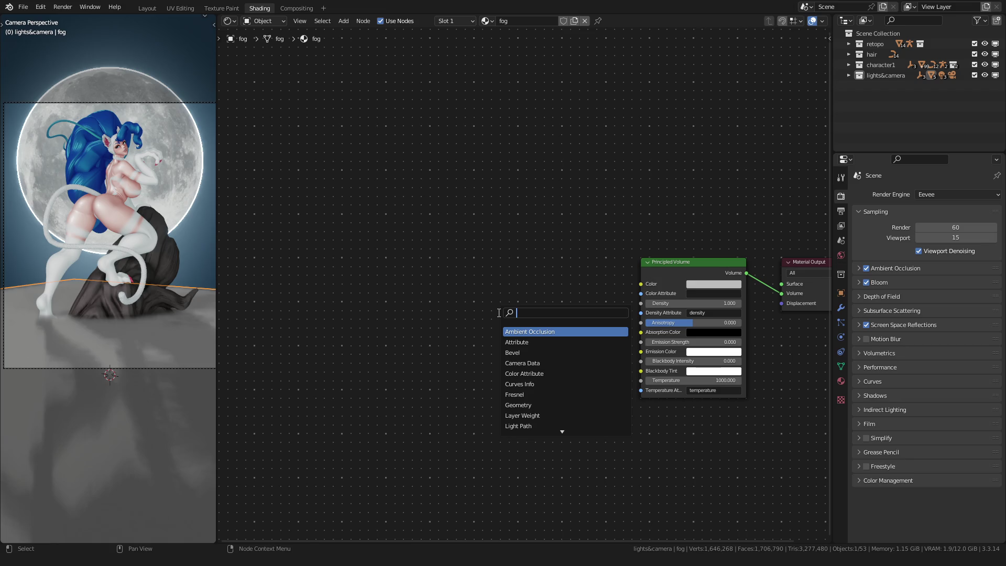
{"action": "type", "text": "noise"}
{"action": "key", "text": "Return"}
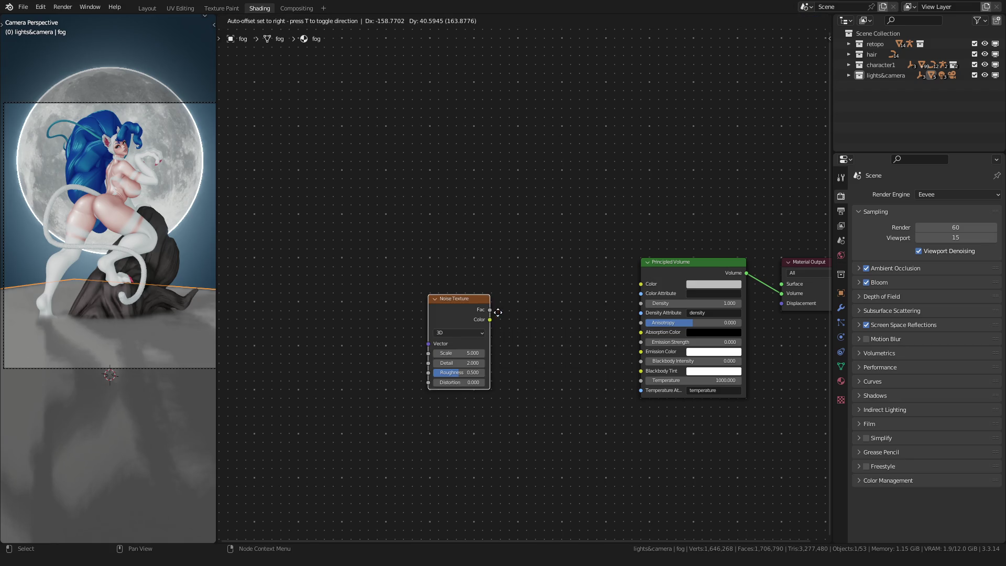
Place the Noise Texture and add Texture Coordinate and Mapping nodes with Ctrl+T.
{"action": "left_click", "coordinate": [431, 258]}
{"action": "key", "text": "ctrl+t"}
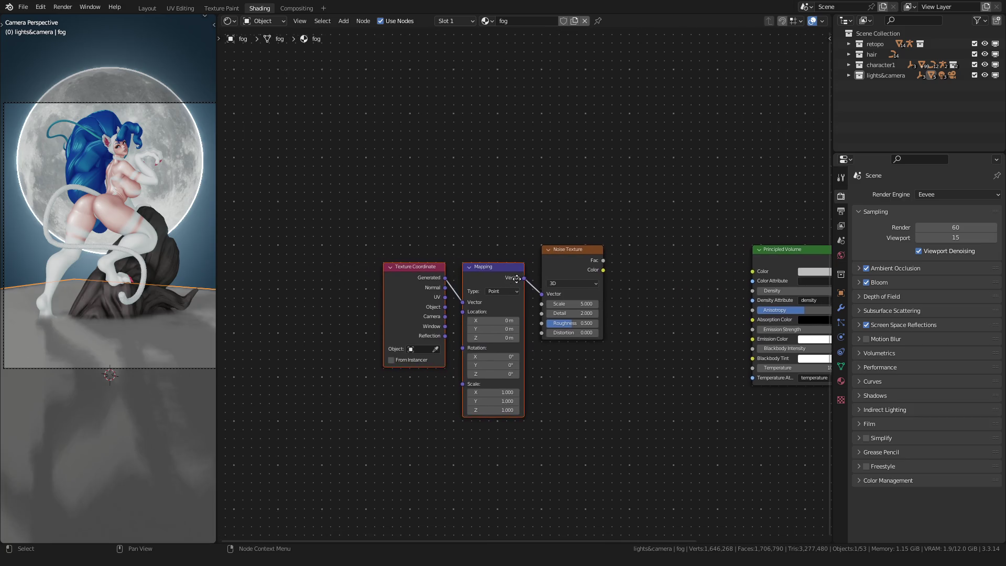
{"action": "scroll", "coordinate": [507, 282], "scroll_direction": "up", "scroll_amount": 2}
{"action": "left_click_drag", "start_coordinate": [504, 279], "coordinate": [494, 256]}
{"action": "left_click_drag", "start_coordinate": [417, 275], "coordinate": [397, 254]}
{"action": "middle_click_drag", "start_coordinate": [499, 164], "coordinate": [383, 196]}
Add a ColorRamp fed by noise Fac, adjust its stops, and drive volume Density with it.
{"action": "key", "text": "shift+a"}
{"action": "type", "text": "co"}
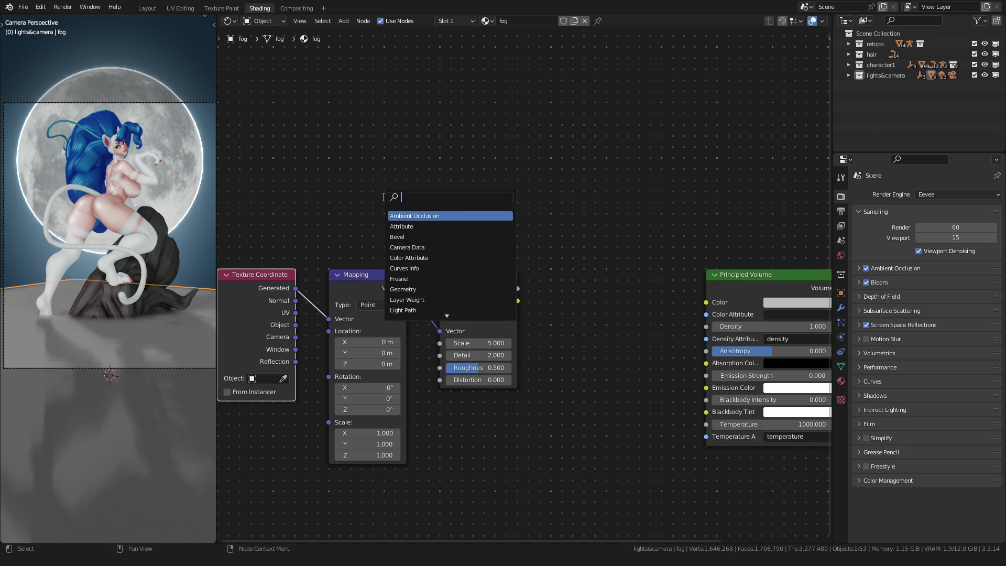
{"action": "type", "text": "lo"}
{"action": "key", "text": "Return"}
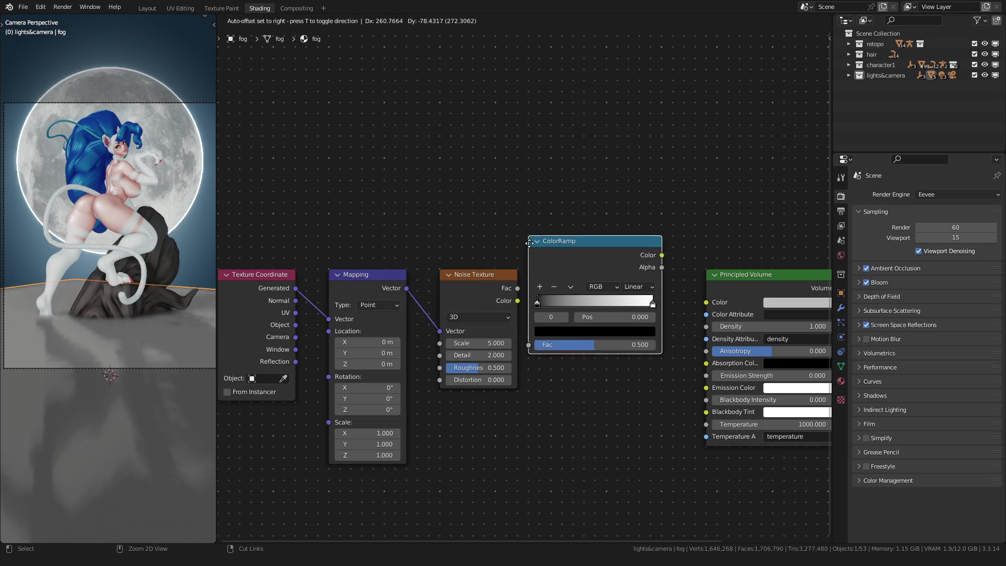
{"action": "left_click", "coordinate": [544, 269]}
{"action": "scroll", "coordinate": [523, 280], "scroll_direction": "up", "scroll_amount": 2}
{"action": "left_click_drag", "start_coordinate": [515, 290], "coordinate": [545, 412]}
{"action": "middle_click_drag", "start_coordinate": [545, 412], "coordinate": [427, 389]}
{"action": "scroll", "coordinate": [356, 330], "scroll_direction": "up", "scroll_amount": 1}
{"action": "left_click_drag", "start_coordinate": [370, 333], "coordinate": [469, 334]}
{"action": "left_click_drag", "start_coordinate": [546, 338], "coordinate": [507, 334]}
{"action": "mouse_move", "coordinate": [573, 259]}
{"action": "left_mouse_down"}
{"action": "mouse_move", "coordinate": [589, 311]}
{"action": "mouse_move", "coordinate": [625, 316]}
{"action": "left_mouse_up"}
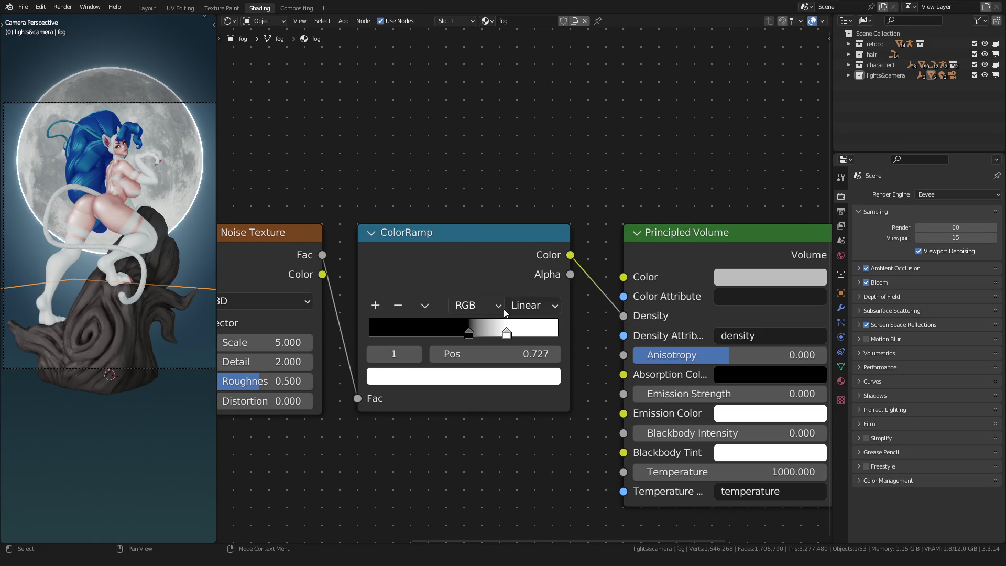
Fine-tune the ColorRamp stops, placing the white stop at 0.709 and making it pure white.
{"action": "scroll", "coordinate": [506, 313], "scroll_direction": "up", "scroll_amount": 1}
{"action": "left_click_drag", "start_coordinate": [505, 337], "coordinate": [478, 337]}
{"action": "middle_click_drag", "start_coordinate": [353, 341], "coordinate": [404, 334]}
{"action": "mouse_move", "coordinate": [529, 330]}
{"action": "left_mouse_down"}
{"action": "mouse_move", "coordinate": [513, 330]}
{"action": "mouse_move", "coordinate": [552, 330]}
{"action": "mouse_move", "coordinate": [512, 331]}
{"action": "mouse_move", "coordinate": [553, 330]}
{"action": "left_mouse_up"}
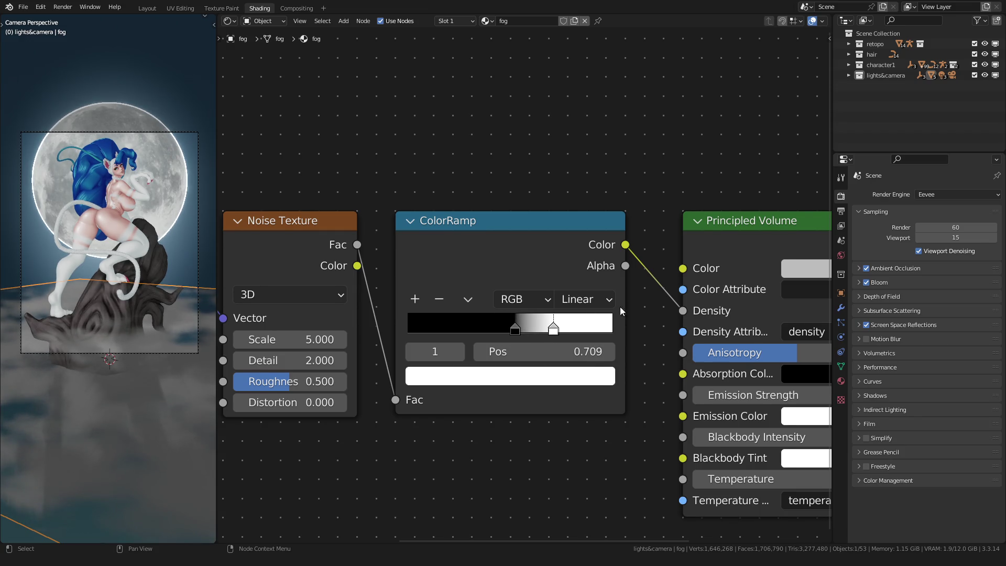
{"action": "middle_click_drag", "start_coordinate": [753, 279], "coordinate": [581, 272]}
{"action": "left_click", "coordinate": [615, 266]}
Make the volume colour pure white and darken the ramp's light stop almost to black.
{"action": "left_click_drag", "start_coordinate": [770, 346], "coordinate": [772, 283]}
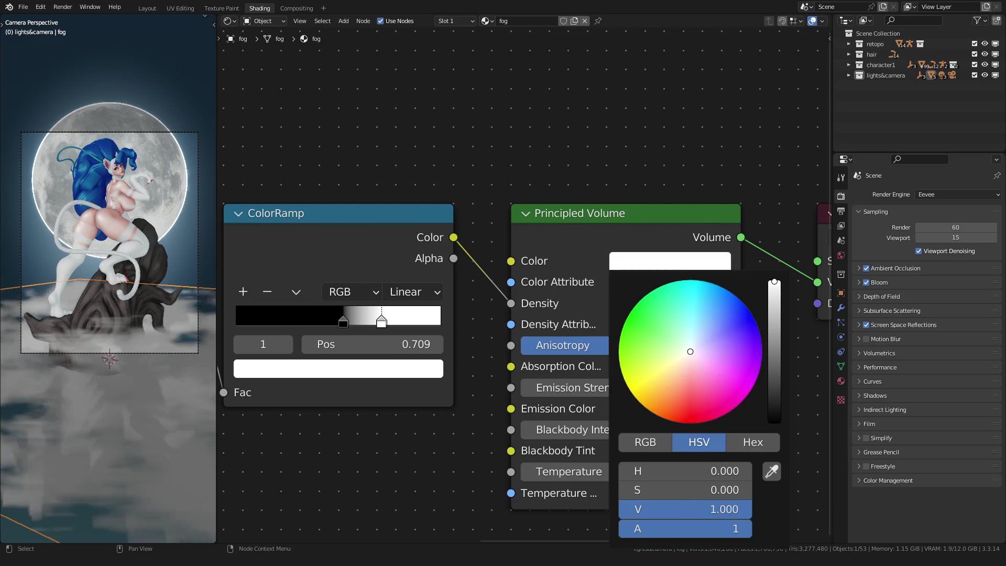
{"action": "left_click", "coordinate": [375, 369]}
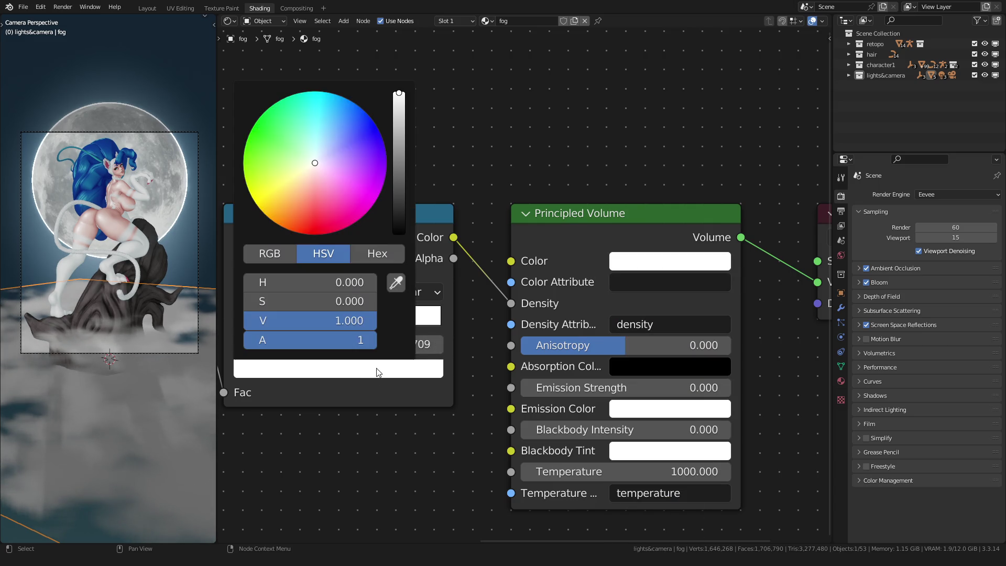
{"action": "mouse_move", "coordinate": [404, 208]}
{"action": "left_mouse_down"}
{"action": "mouse_move", "coordinate": [399, 188]}
{"action": "mouse_move", "coordinate": [404, 201]}
{"action": "left_mouse_up"}
{"action": "middle_click_drag", "start_coordinate": [404, 220], "coordinate": [590, 196]}
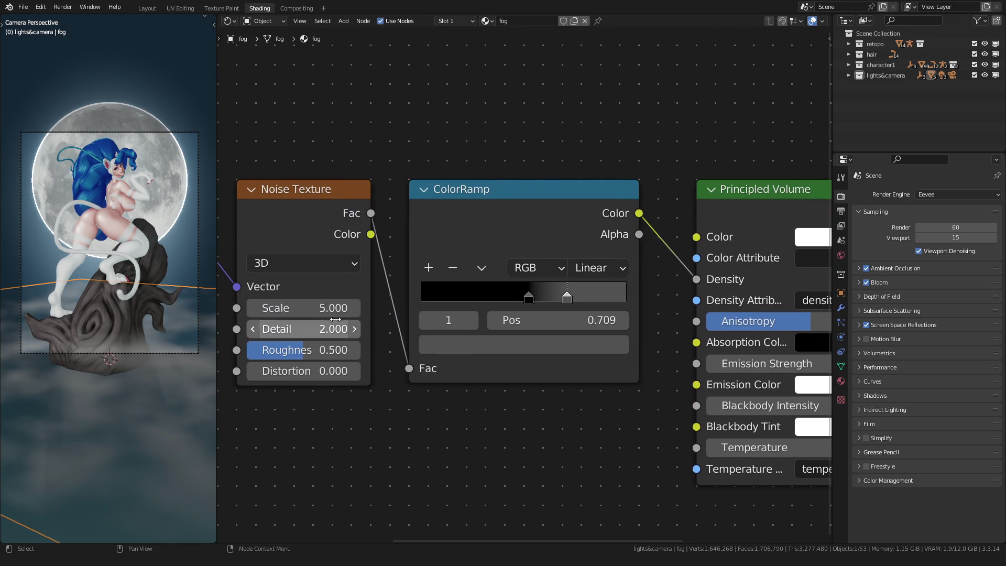
Scale up the fog box mesh in Edit Mode.
{"action": "key", "text": "Tab"}
{"action": "key", "text": "s"}
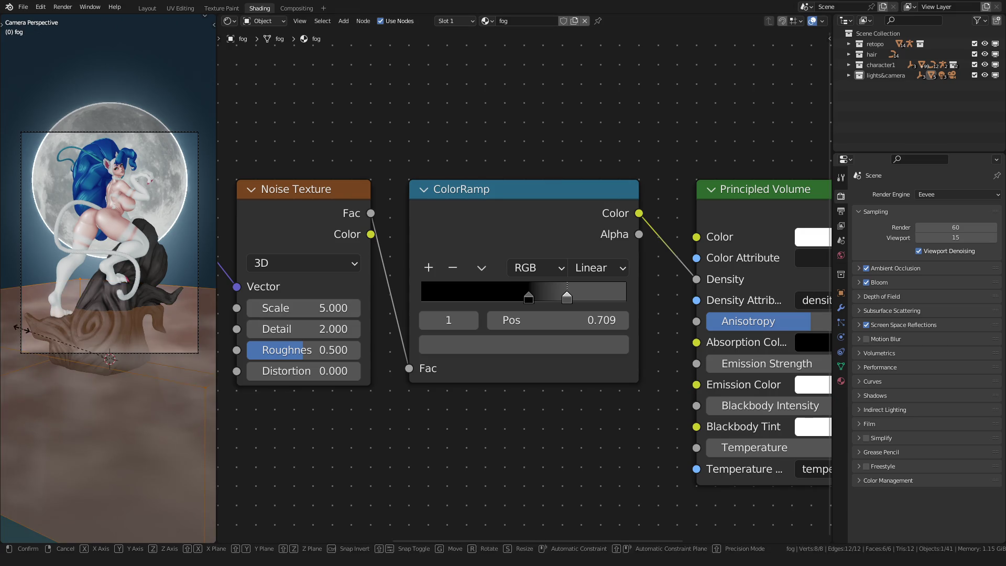
{"action": "left_click", "coordinate": [130, 335]}
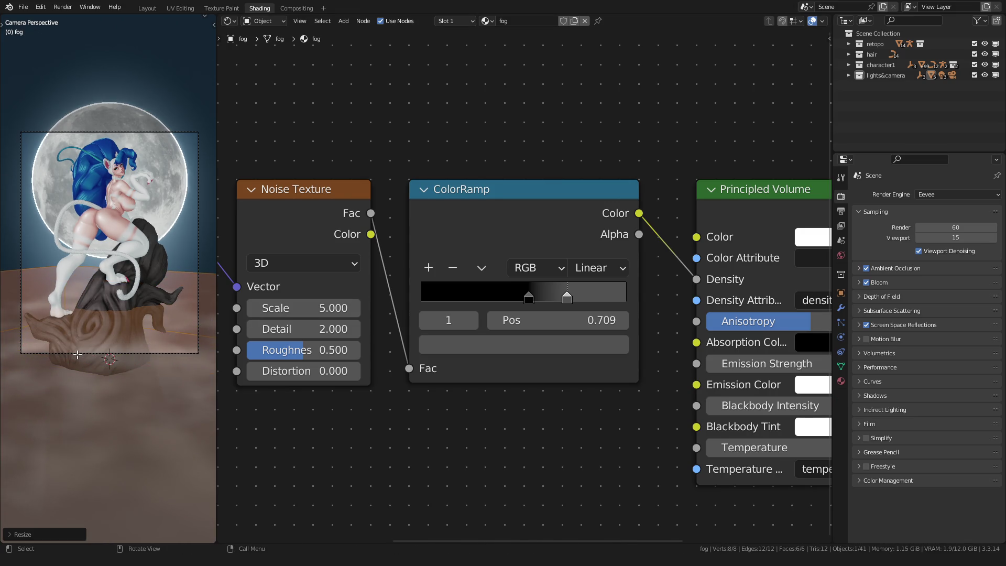
{"action": "key", "text": "Tab"}
Raise the Noise Texture Scale to 7.890 for finer fog.
{"action": "scroll", "coordinate": [78, 355], "scroll_direction": "down", "scroll_amount": 5}
{"action": "scroll", "coordinate": [78, 330], "scroll_direction": "up", "scroll_amount": 6}
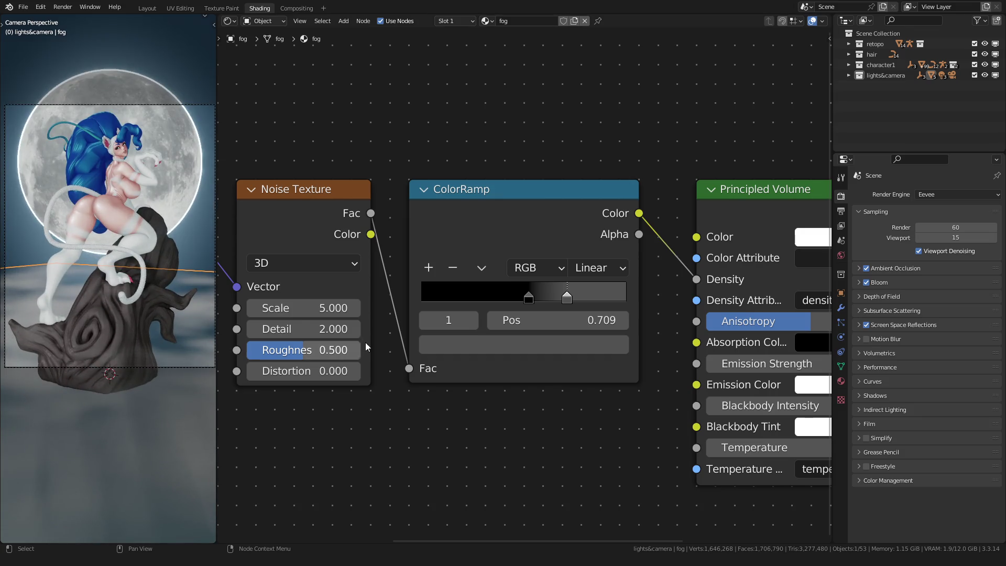
{"action": "mouse_move", "coordinate": [304, 308]}
{"action": "left_mouse_down"}
{"action": "mouse_move", "coordinate": [367, 308]}
{"action": "mouse_move", "coordinate": [358, 308]}
{"action": "left_mouse_up"}
{"action": "mouse_move", "coordinate": [41, 307]}
{"action": "middle_mouse_down"}
{"action": "mouse_move", "coordinate": [53, 327]}
{"action": "mouse_move", "coordinate": [63, 321]}
{"action": "mouse_move", "coordinate": [98, 251]}
{"action": "mouse_move", "coordinate": [110, 278]}
{"action": "mouse_move", "coordinate": [76, 308]}
{"action": "middle_mouse_up"}
From the camera view, move the whole fog box mesh up along Z.
{"action": "key", "text": "Tab"}
{"action": "key", "text": "Tab"}
{"action": "key", "text": "KP_0"}
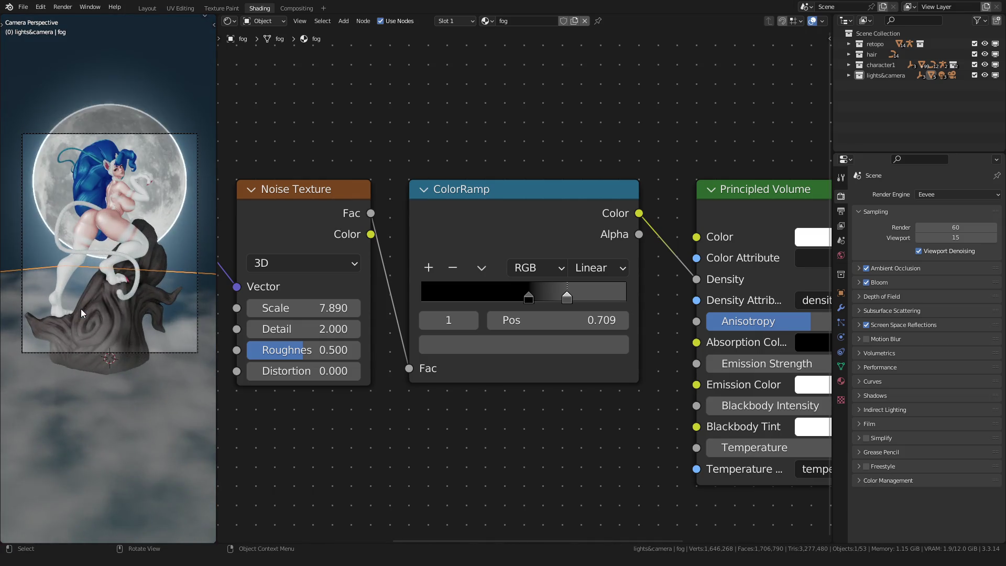
{"action": "key", "text": "Tab"}
{"action": "key", "text": "a"}
{"action": "key", "text": "g"}
{"action": "key", "text": "z"}
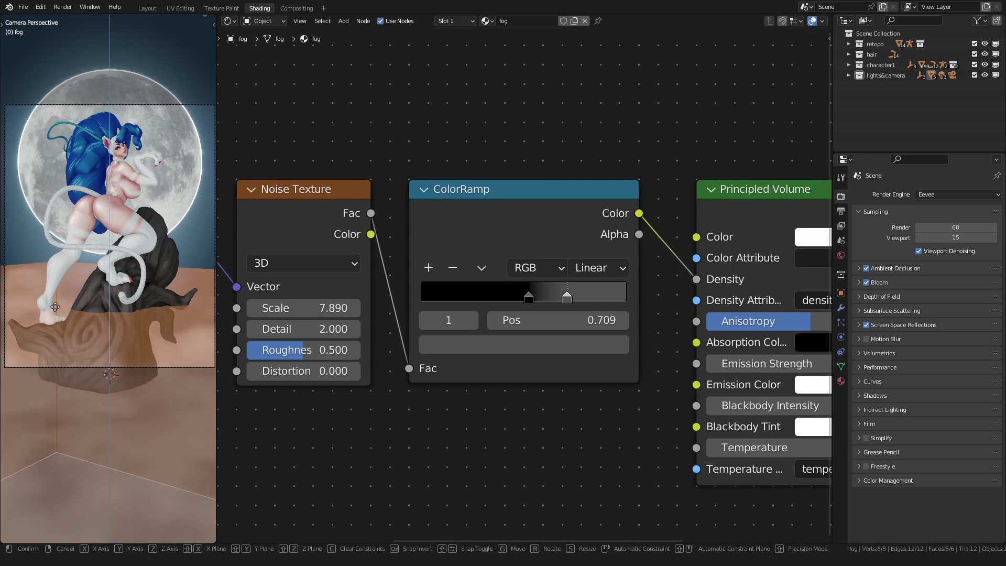
{"action": "left_click", "coordinate": [53, 290]}
{"action": "key", "text": "Tab"}
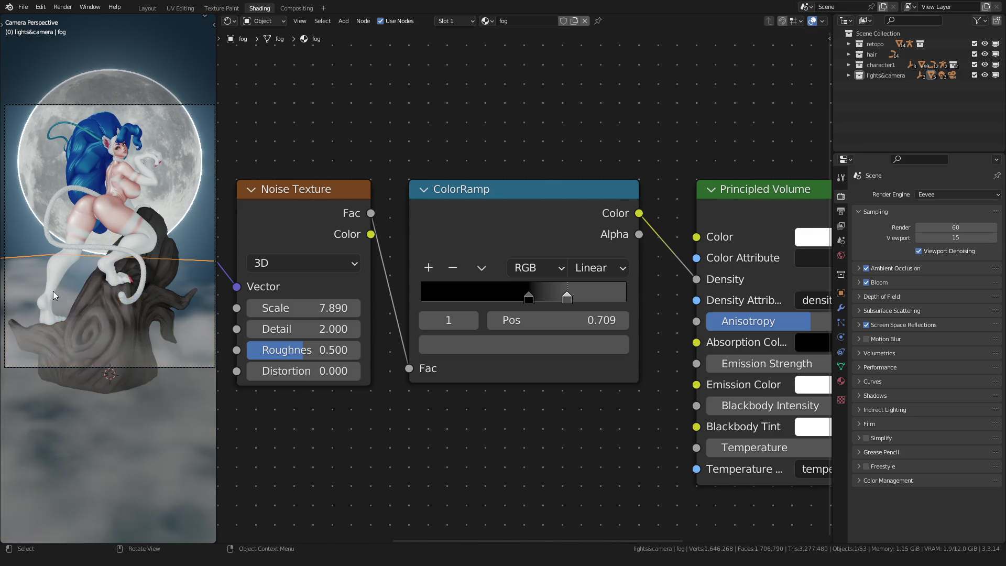
Try rotating the fog box mesh, then revert the rotation.
{"action": "key", "text": "Tab"}
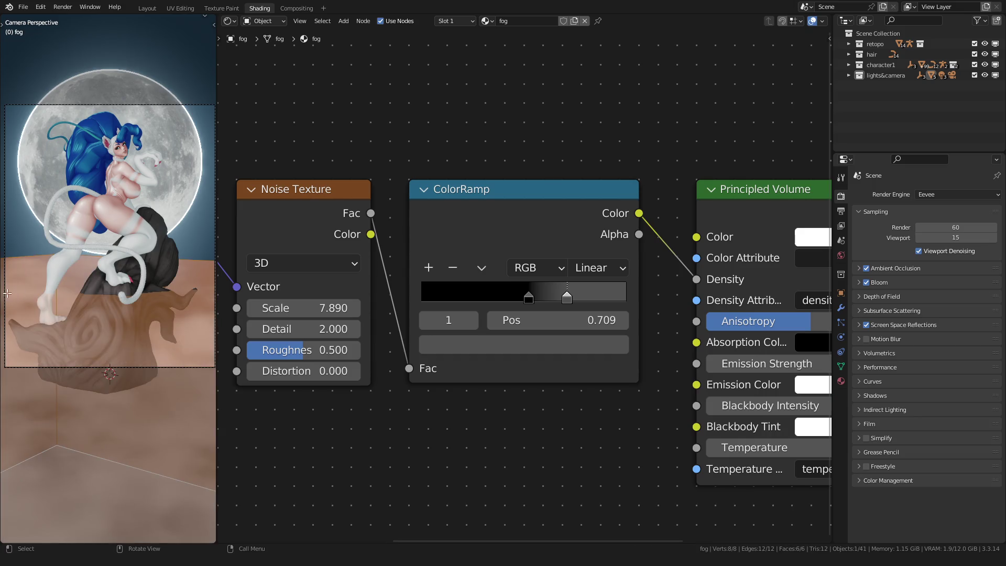
{"action": "key", "text": "r"}
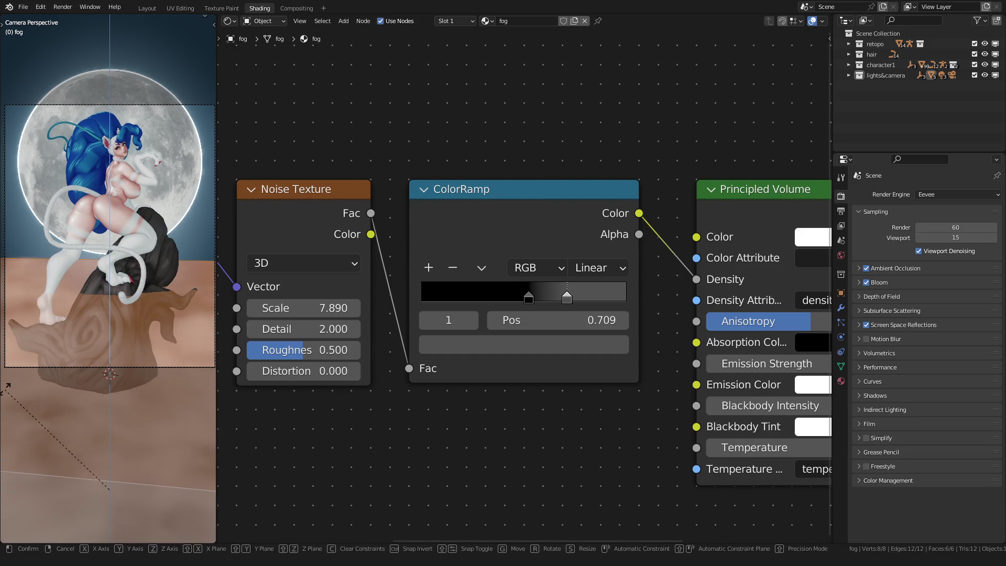
{"action": "left_click", "coordinate": [5, 390]}
{"action": "key", "text": "Tab"}
{"action": "key", "text": "Tab"}
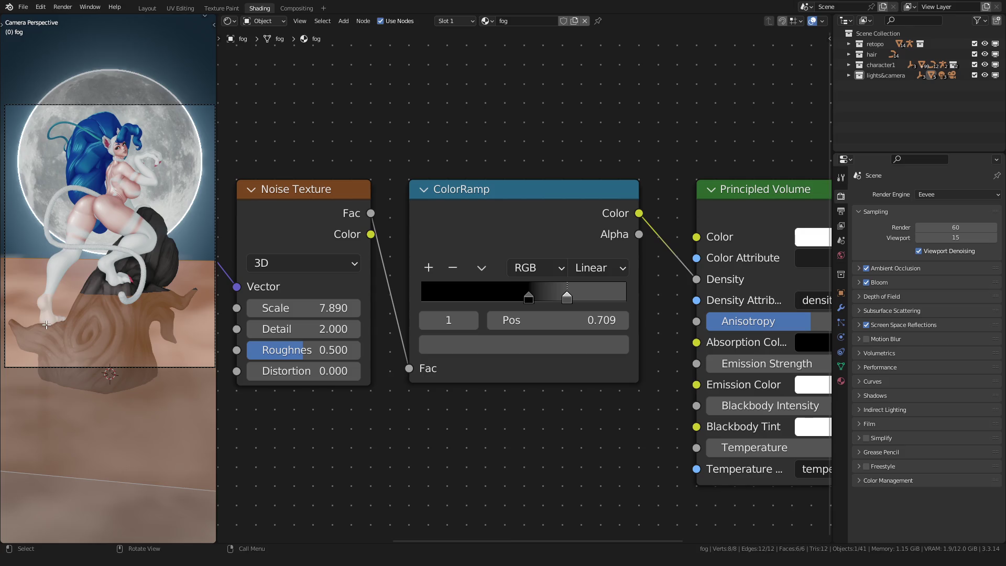
{"action": "key", "text": "Tab"}
Select the fog box and raise its top face along Z to fill the camera view.
{"action": "scroll", "coordinate": [107, 323], "scroll_direction": "down", "scroll_amount": 1}
{"action": "scroll", "coordinate": [107, 323], "scroll_direction": "down", "scroll_amount": 6}
{"action": "scroll", "coordinate": [105, 320], "scroll_direction": "up", "scroll_amount": 5}
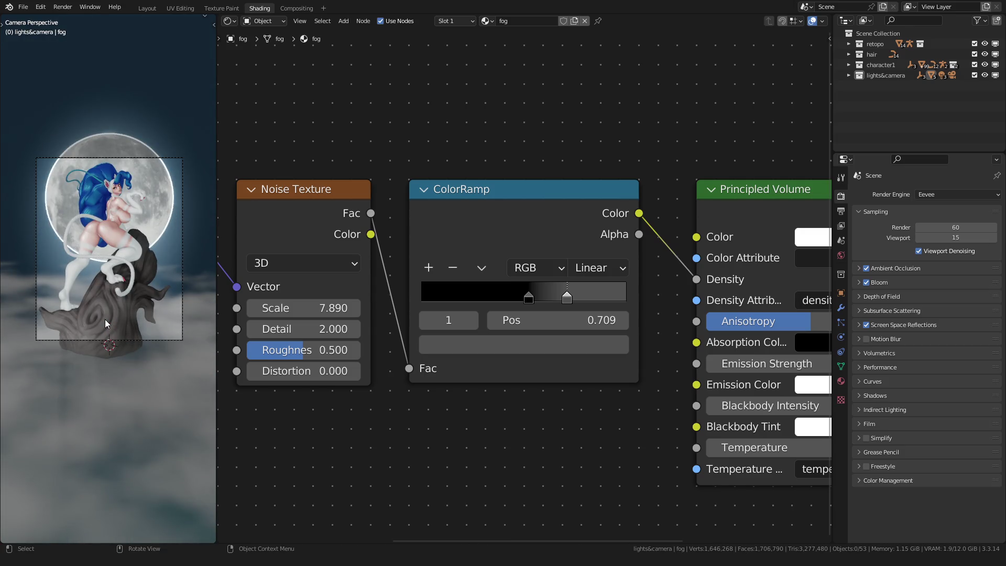
{"action": "scroll", "coordinate": [104, 320], "scroll_direction": "up", "scroll_amount": 1}
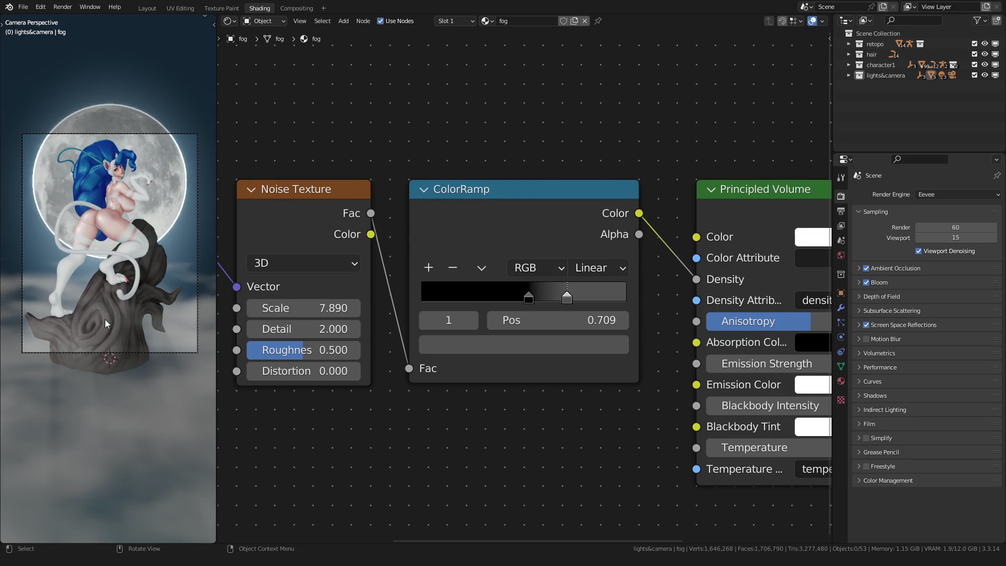
{"action": "left_click", "coordinate": [105, 323]}
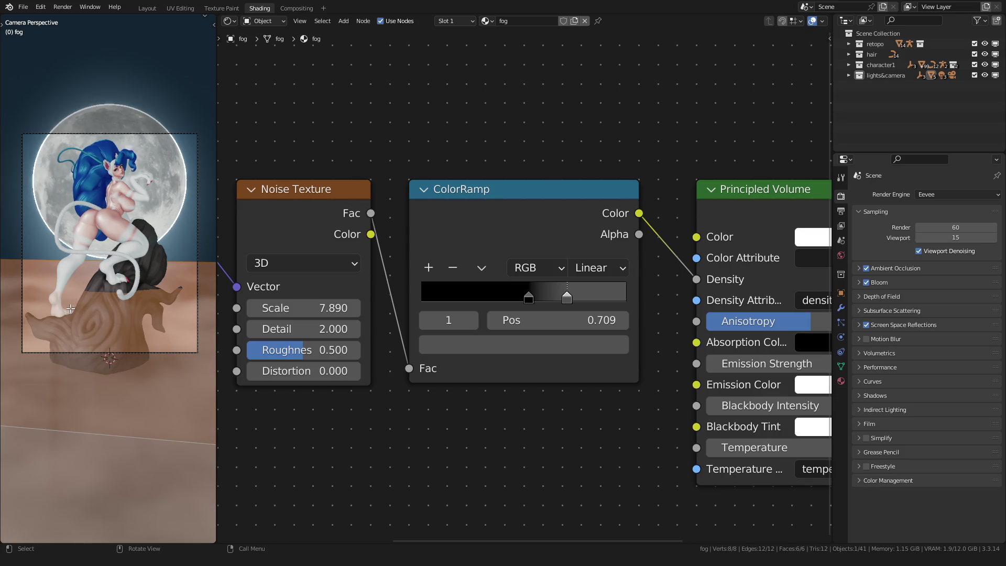
{"action": "key", "text": "Tab"}
{"action": "key", "text": "g"}
{"action": "key", "text": "z"}
{"action": "left_click", "coordinate": [61, 160]}
{"action": "key", "text": "Tab"}
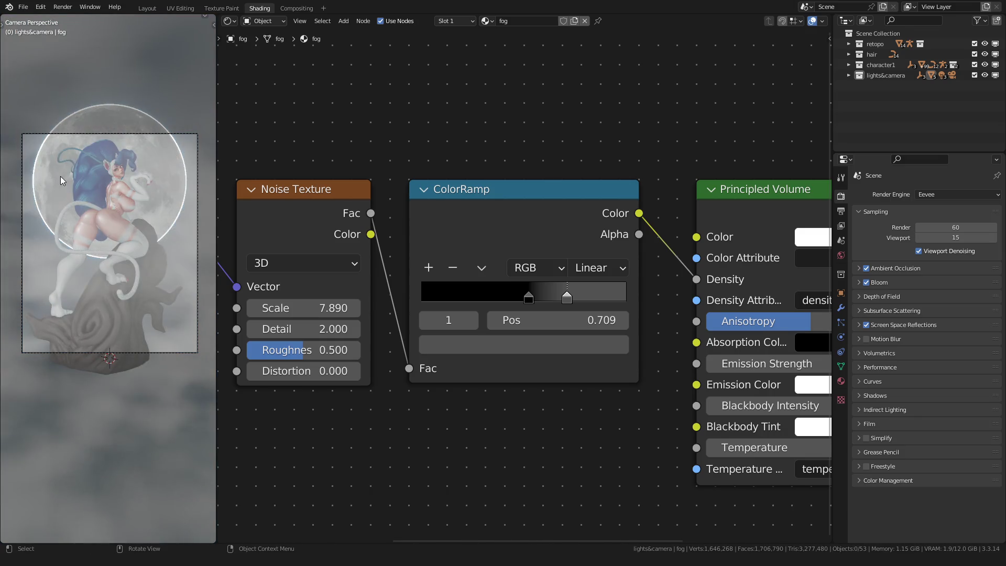
Retune the ColorRamp: light stop to 0.605, add a black stop, first stop to 0.555.
{"action": "mouse_move", "coordinate": [567, 298]}
{"action": "left_mouse_down"}
{"action": "mouse_move", "coordinate": [545, 298]}
{"action": "mouse_move", "coordinate": [556, 298]}
{"action": "left_mouse_up"}
{"action": "left_click", "coordinate": [435, 267]}
{"action": "left_click", "coordinate": [545, 341]}
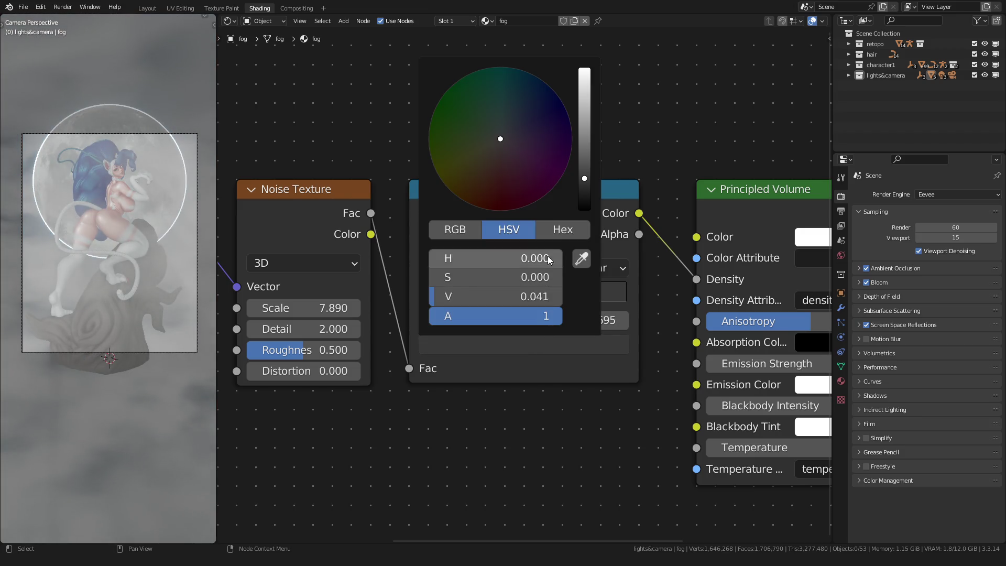
{"action": "left_click", "coordinate": [583, 195]}
{"action": "scroll", "coordinate": [563, 315], "scroll_direction": "up", "scroll_amount": 1}
{"action": "mouse_move", "coordinate": [536, 300]}
{"action": "left_mouse_down"}
{"action": "mouse_move", "coordinate": [568, 299]}
{"action": "mouse_move", "coordinate": [537, 301]}
{"action": "mouse_move", "coordinate": [553, 303]}
{"action": "left_mouse_up"}
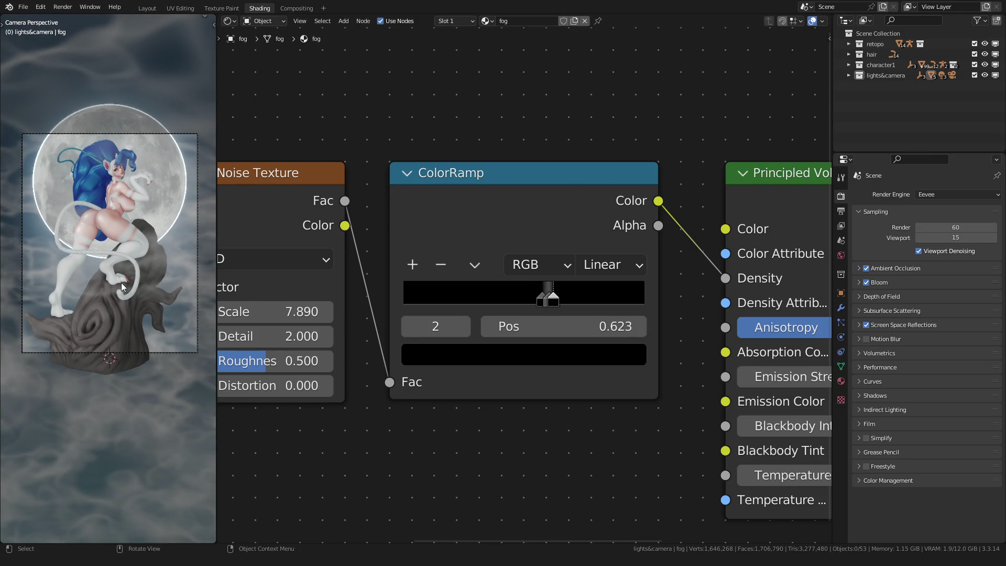
{"action": "scroll", "coordinate": [121, 282], "scroll_direction": "up", "scroll_amount": 2}
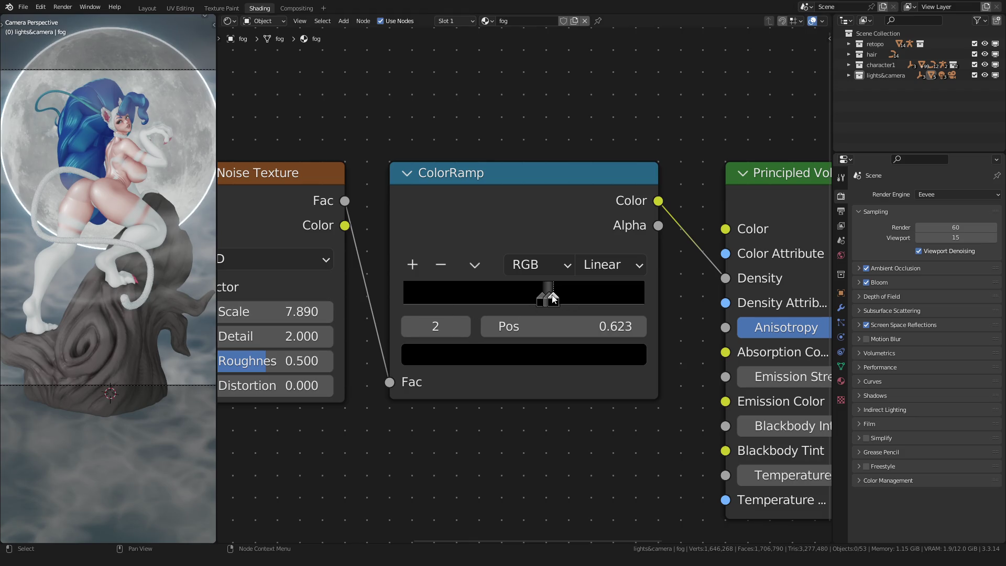
{"action": "left_click", "coordinate": [547, 296]}
{"action": "left_click", "coordinate": [529, 352]}
{"action": "left_click_drag", "start_coordinate": [597, 131], "coordinate": [596, 159]}
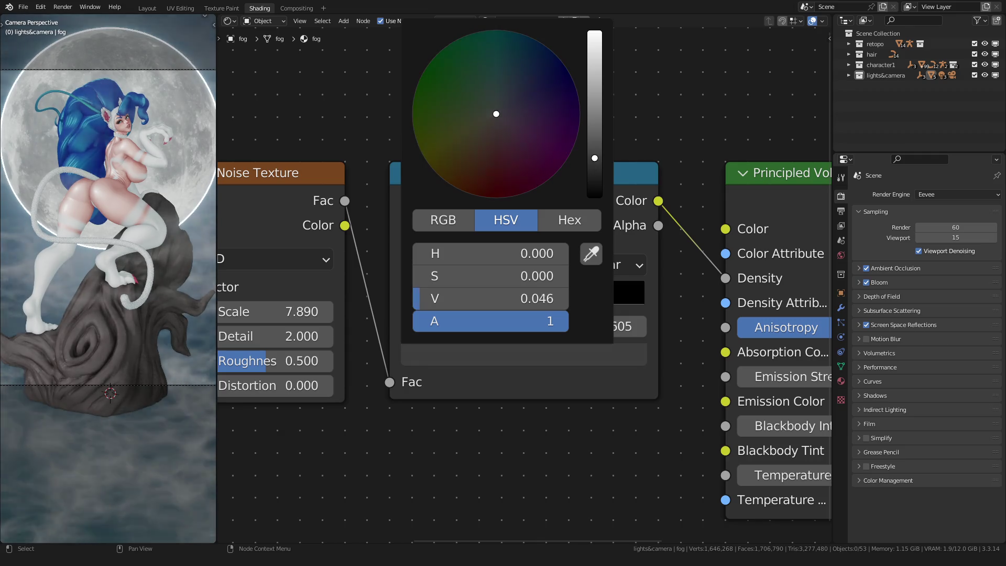
Lower noise Scale to 7.060, add Distortion 0.400 and set Detail to 0.700.
{"action": "mouse_move", "coordinate": [278, 313]}
{"action": "left_mouse_down"}
{"action": "mouse_move", "coordinate": [180, 314]}
{"action": "mouse_move", "coordinate": [269, 314]}
{"action": "left_mouse_up"}
{"action": "left_click_drag", "start_coordinate": [278, 385], "coordinate": [294, 385]}
{"action": "middle_click_drag", "start_coordinate": [283, 379], "coordinate": [347, 382]}
{"action": "mouse_move", "coordinate": [336, 339]}
{"action": "left_mouse_down"}
{"action": "mouse_move", "coordinate": [293, 339]}
{"action": "mouse_move", "coordinate": [314, 365]}
{"action": "mouse_move", "coordinate": [300, 365]}
{"action": "left_mouse_up"}
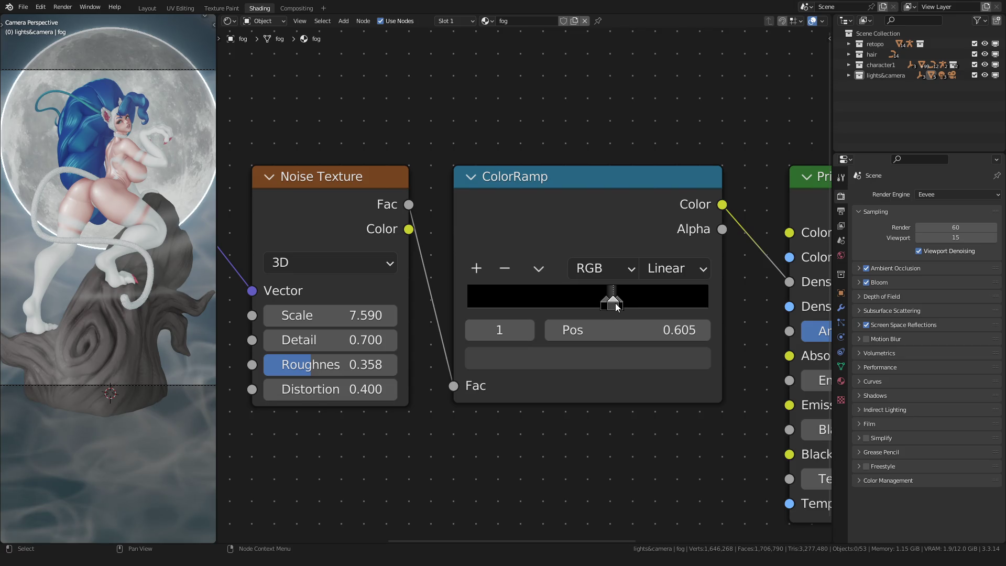
Remove the extra ColorRamp stop and spread the remaining stops to 0.705 and 0.641.
{"action": "left_click_drag", "start_coordinate": [615, 307], "coordinate": [624, 297]}
{"action": "left_click", "coordinate": [503, 269]}
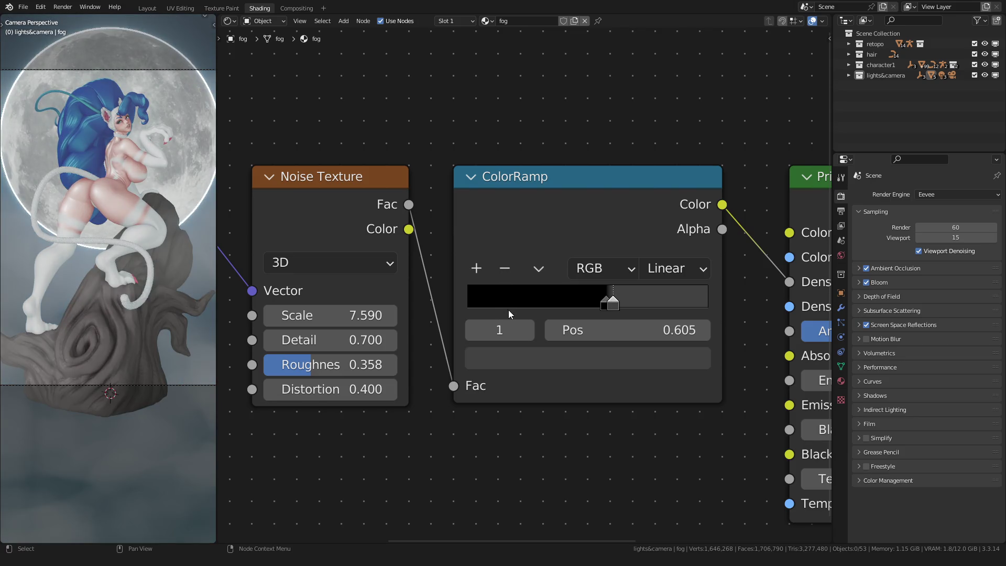
{"action": "scroll", "coordinate": [184, 274], "scroll_direction": "down", "scroll_amount": 1}
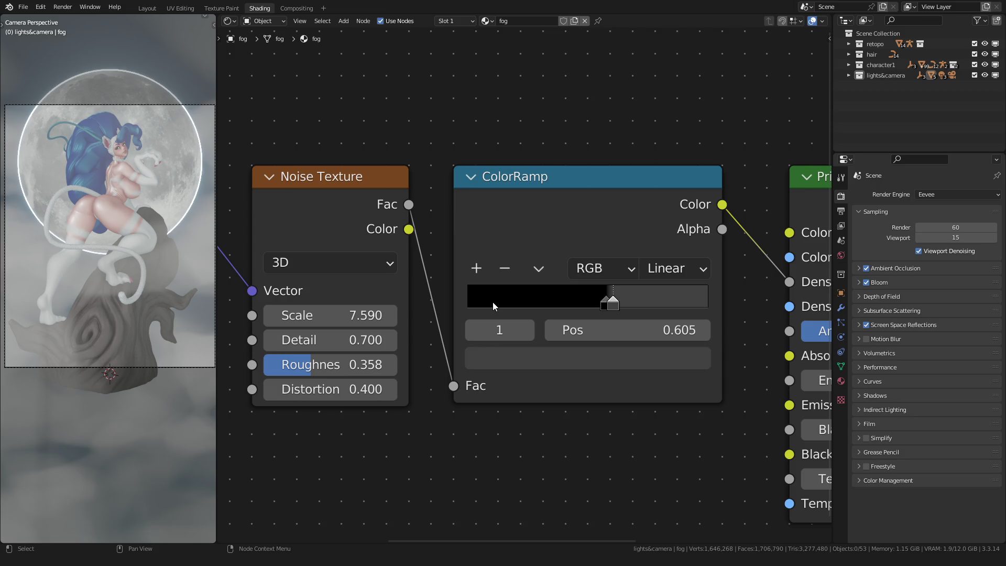
{"action": "scroll", "coordinate": [535, 305], "scroll_direction": "up", "scroll_amount": 1}
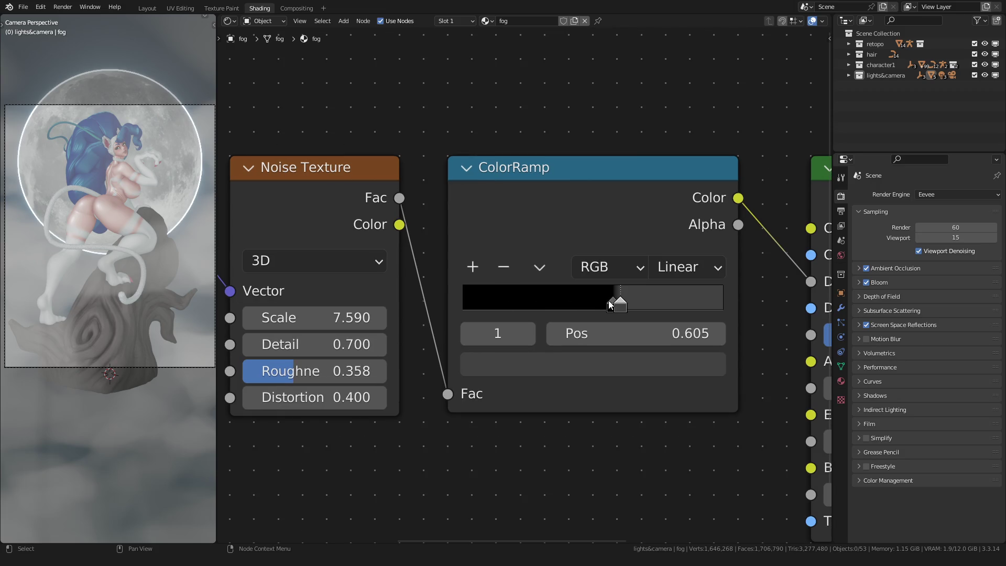
{"action": "mouse_move", "coordinate": [628, 302]}
{"action": "left_mouse_down"}
{"action": "mouse_move", "coordinate": [654, 306]}
{"action": "mouse_move", "coordinate": [629, 307]}
{"action": "mouse_move", "coordinate": [639, 311]}
{"action": "left_mouse_up"}
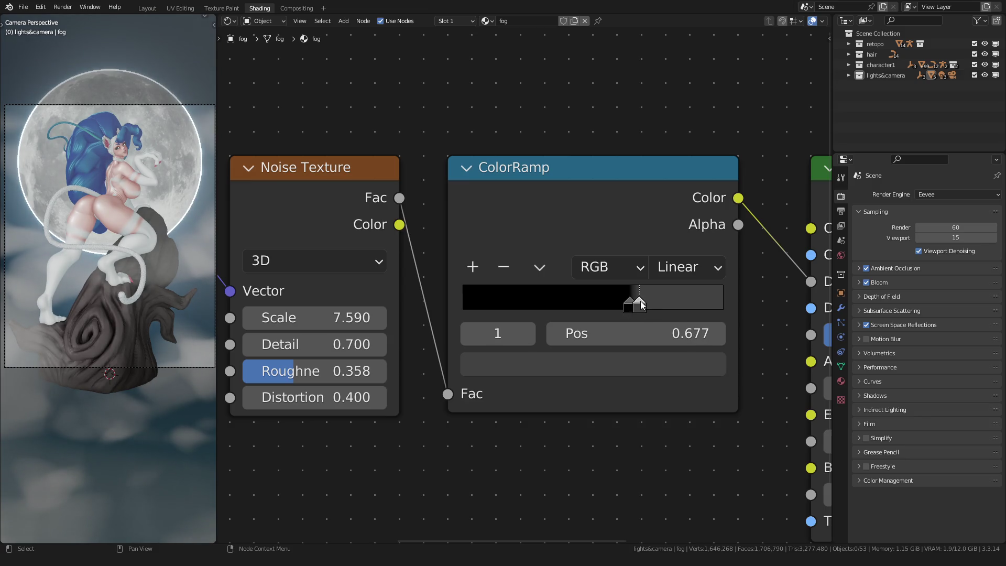
Stretch the Mapping Z scale to about 2.64, lower the noise Scale, and retune the ColorRamp.
{"action": "scroll", "coordinate": [325, 350], "scroll_direction": "down", "scroll_amount": 2}
{"action": "middle_click_drag", "start_coordinate": [325, 350], "coordinate": [451, 293]}
{"action": "scroll", "coordinate": [410, 415], "scroll_direction": "up", "scroll_amount": 2}
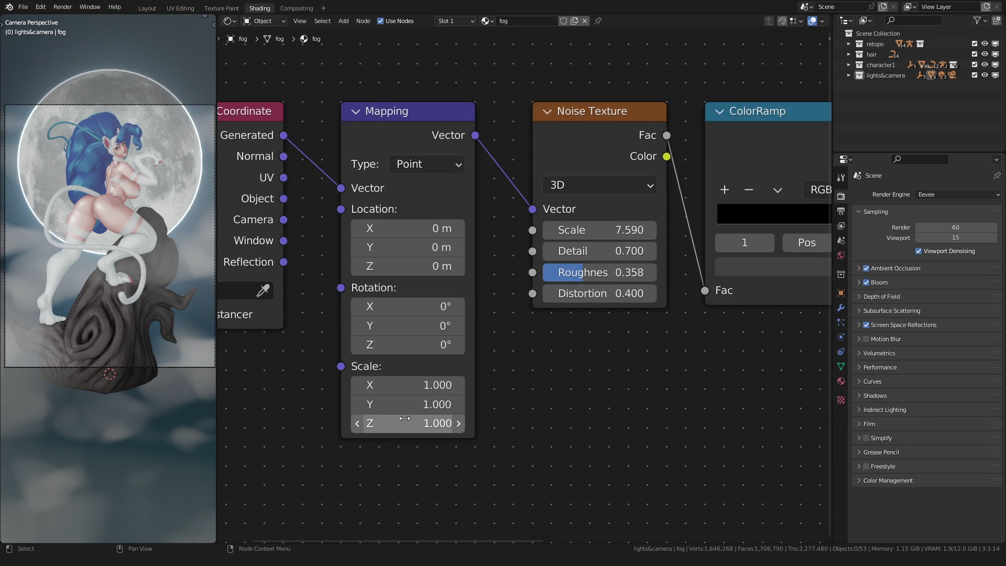
{"action": "left_click_drag", "start_coordinate": [402, 421], "coordinate": [488, 421]}
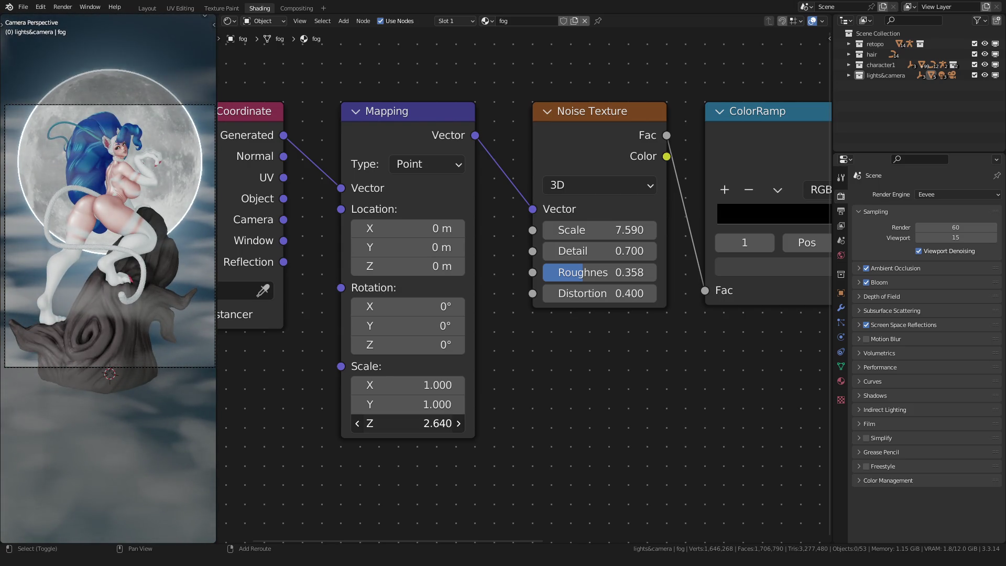
{"action": "middle_click_drag", "start_coordinate": [599, 365], "coordinate": [376, 392]}
{"action": "scroll", "coordinate": [376, 392], "scroll_direction": "up", "scroll_amount": 1}
{"action": "mouse_move", "coordinate": [361, 269]}
{"action": "left_mouse_down"}
{"action": "mouse_move", "coordinate": [346, 269]}
{"action": "mouse_move", "coordinate": [404, 269]}
{"action": "mouse_move", "coordinate": [356, 269]}
{"action": "left_mouse_up"}
{"action": "scroll", "coordinate": [457, 293], "scroll_direction": "up", "scroll_amount": 1}
{"action": "scroll", "coordinate": [461, 293], "scroll_direction": "down", "scroll_amount": 5, "text": "ctrl"}
{"action": "left_click_drag", "start_coordinate": [533, 285], "coordinate": [536, 285]}
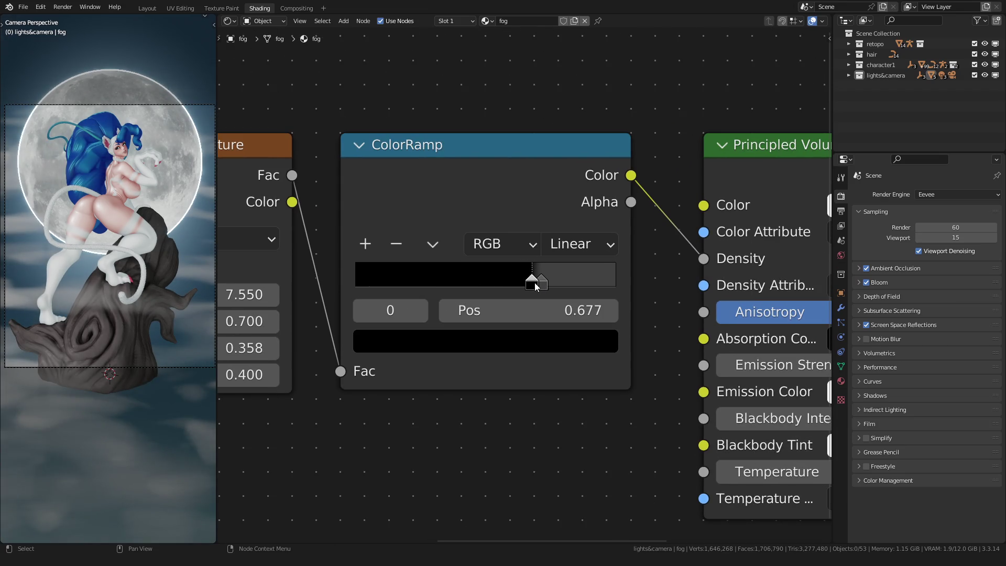
Lower the fog box's top face along Z.
{"action": "key", "text": "Tab"}
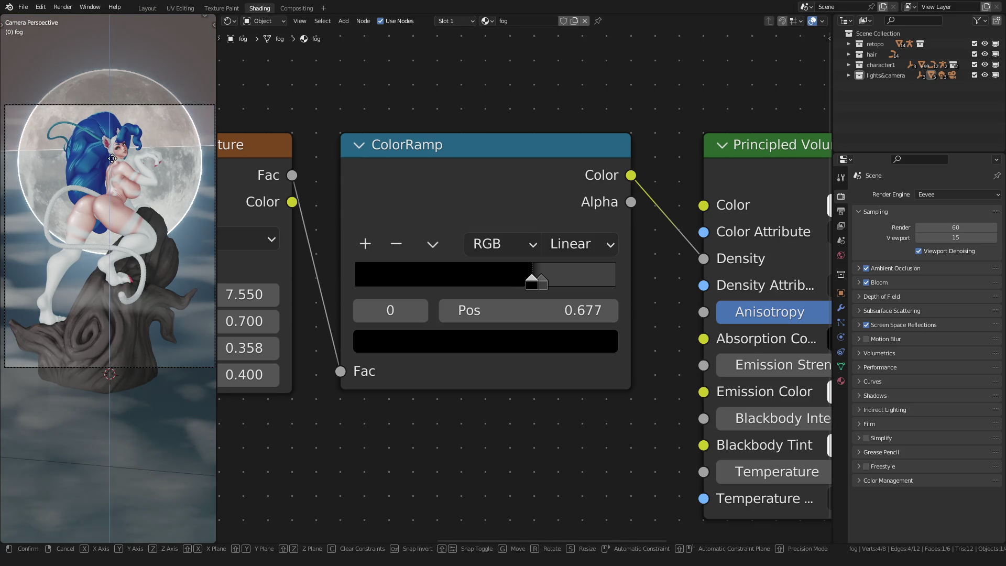
{"action": "key", "text": "g"}
{"action": "key", "text": "z"}
{"action": "left_click", "coordinate": [110, 319]}
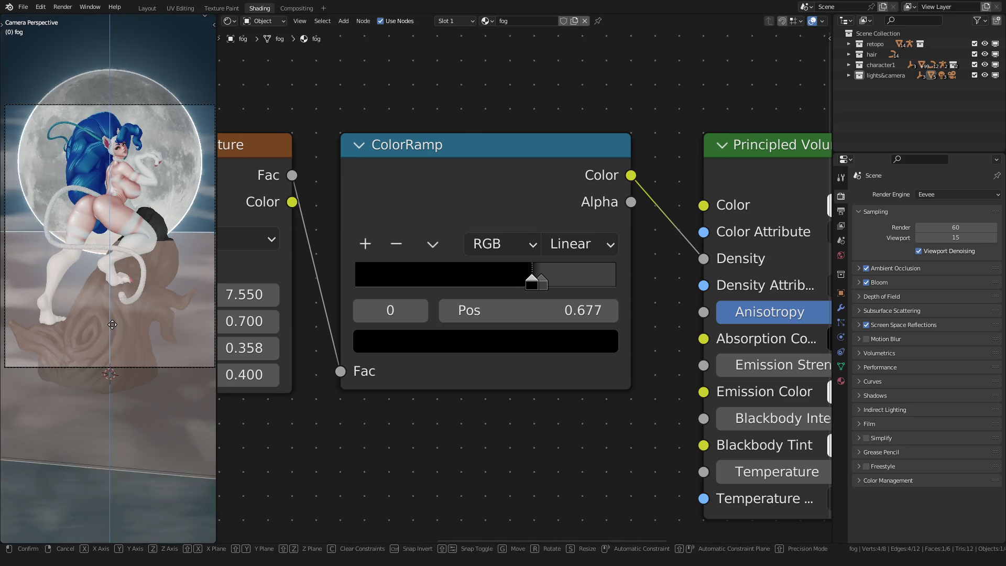
{"action": "key", "text": "Tab"}
{"action": "scroll", "coordinate": [109, 316], "scroll_direction": "down", "scroll_amount": 3}
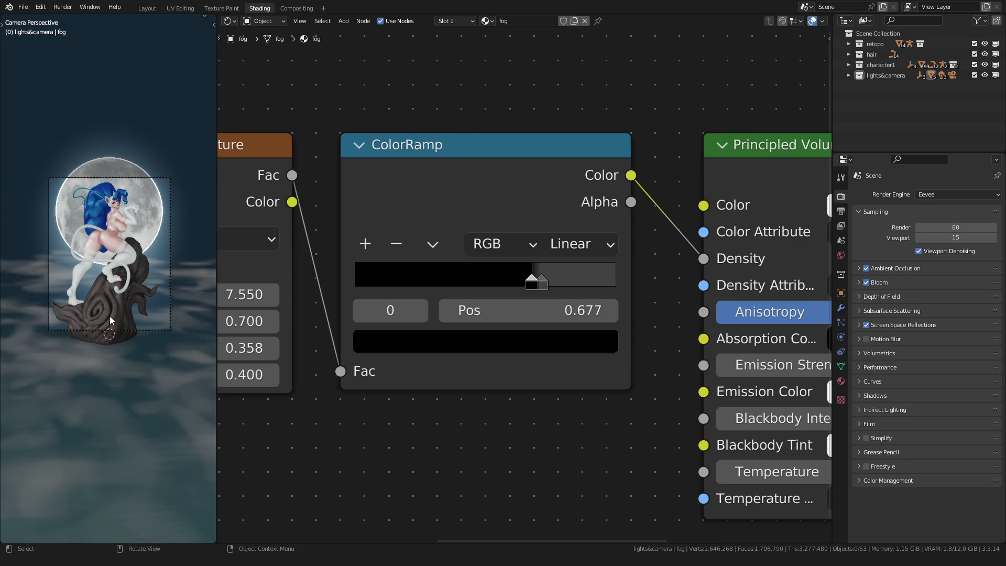
{"action": "scroll", "coordinate": [109, 316], "scroll_direction": "up", "scroll_amount": 3}
Move the fog box's top face up along Z in two passes so fog reaches higher.
{"action": "key", "text": "Tab"}
{"action": "key", "text": "g"}
{"action": "key", "text": "z"}
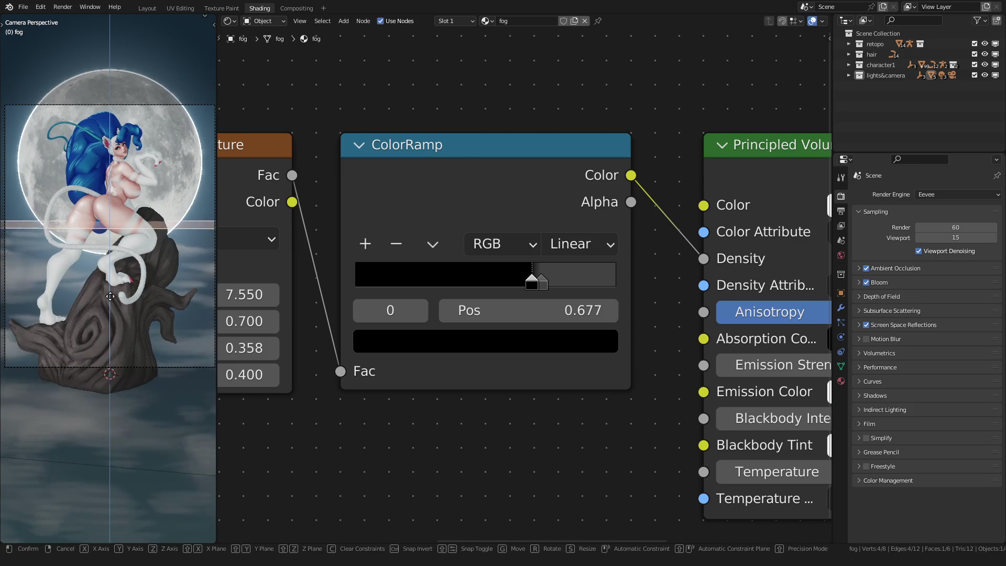
{"action": "left_click", "coordinate": [109, 283]}
{"action": "key", "text": "Tab"}
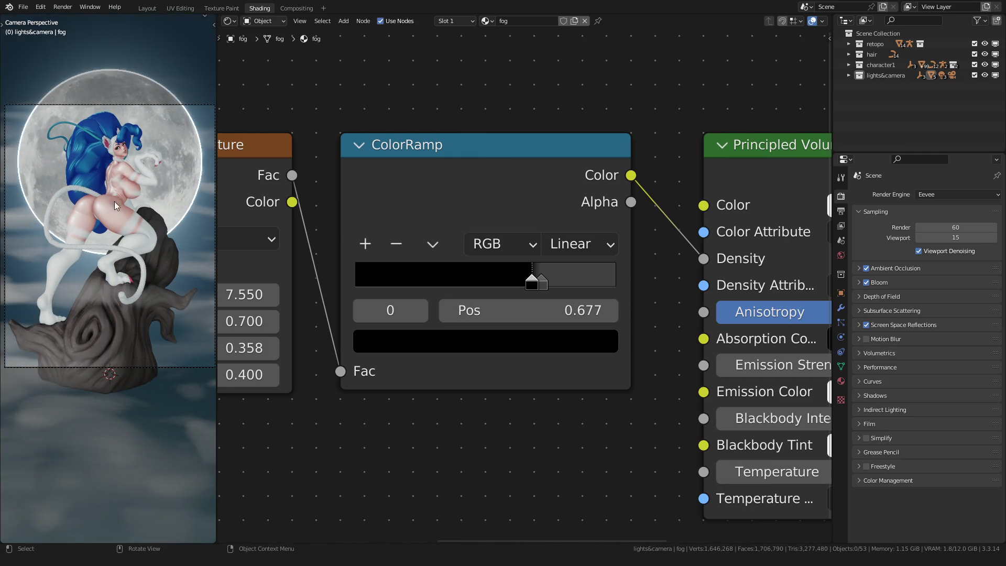
{"action": "key", "text": "Tab"}
{"action": "key", "text": "g"}
{"action": "key", "text": "z"}
{"action": "left_click", "coordinate": [117, 117]}
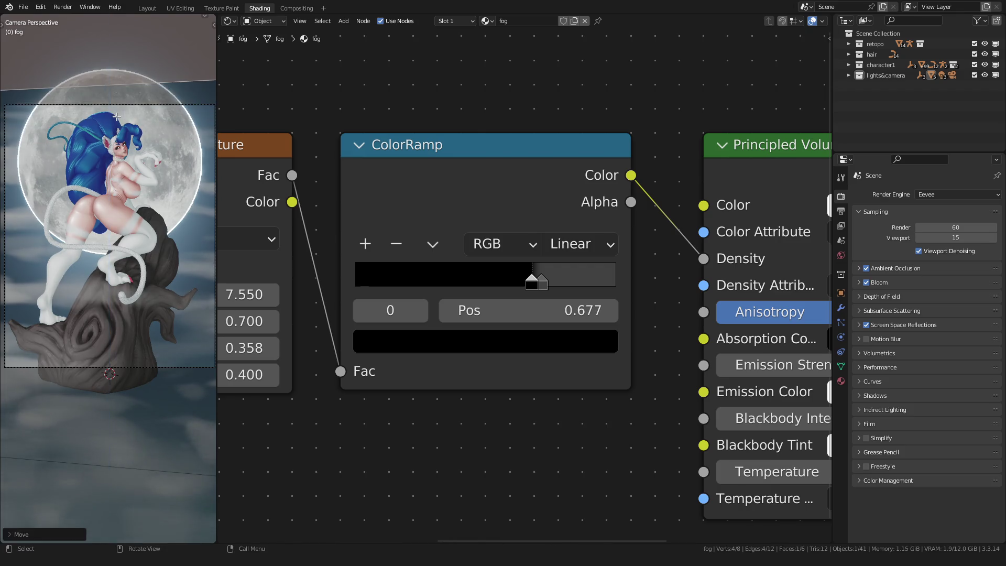
{"action": "key", "text": "Tab"}
{"action": "scroll", "coordinate": [126, 212], "scroll_direction": "down", "scroll_amount": 2}
{"action": "scroll", "coordinate": [126, 213], "scroll_direction": "up", "scroll_amount": 5}
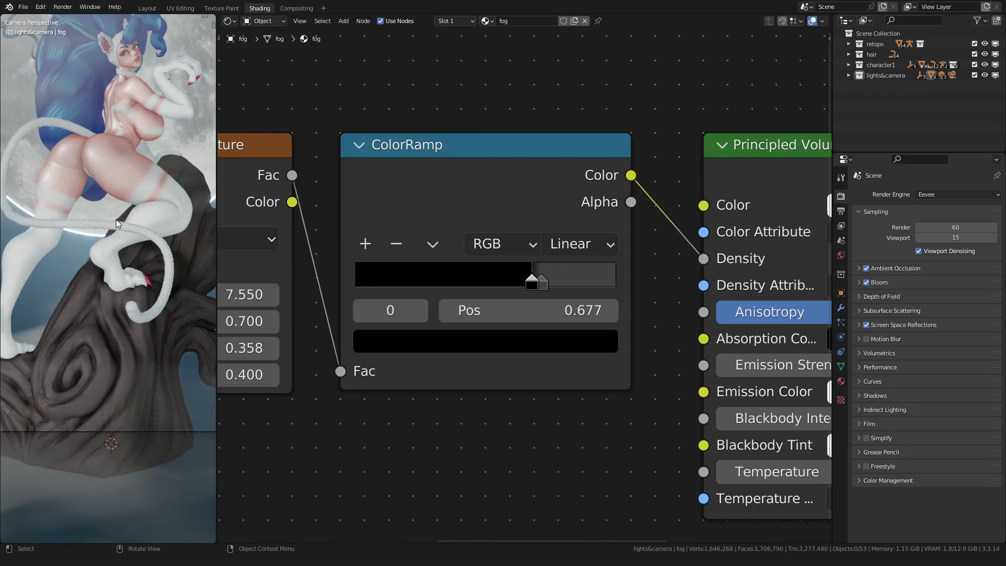
Select the fog box and switch to the Layout workspace.
{"action": "scroll", "coordinate": [116, 219], "scroll_direction": "down", "scroll_amount": 3}
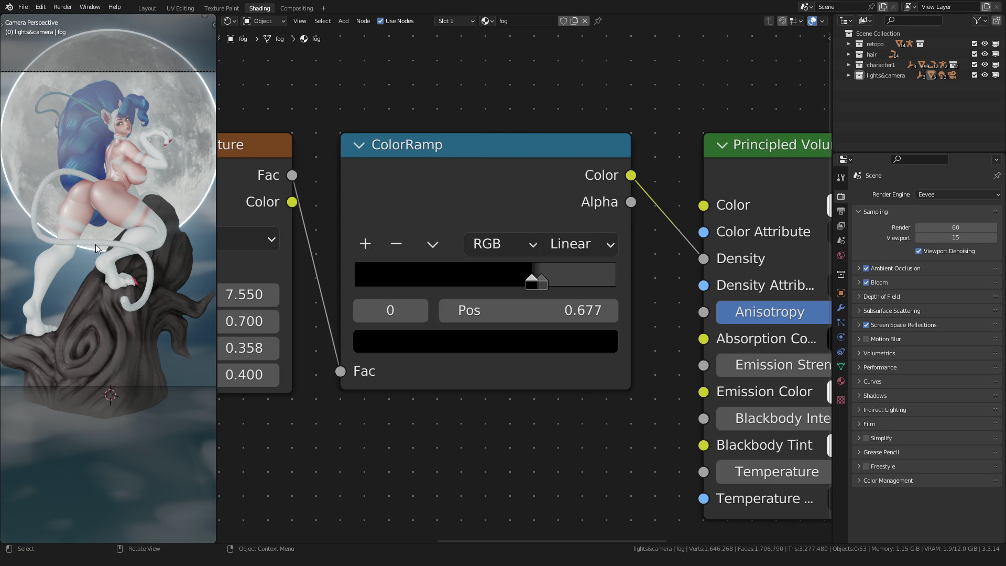
{"action": "scroll", "coordinate": [96, 244], "scroll_direction": "down", "scroll_amount": 5}
{"action": "left_click", "coordinate": [95, 244]}
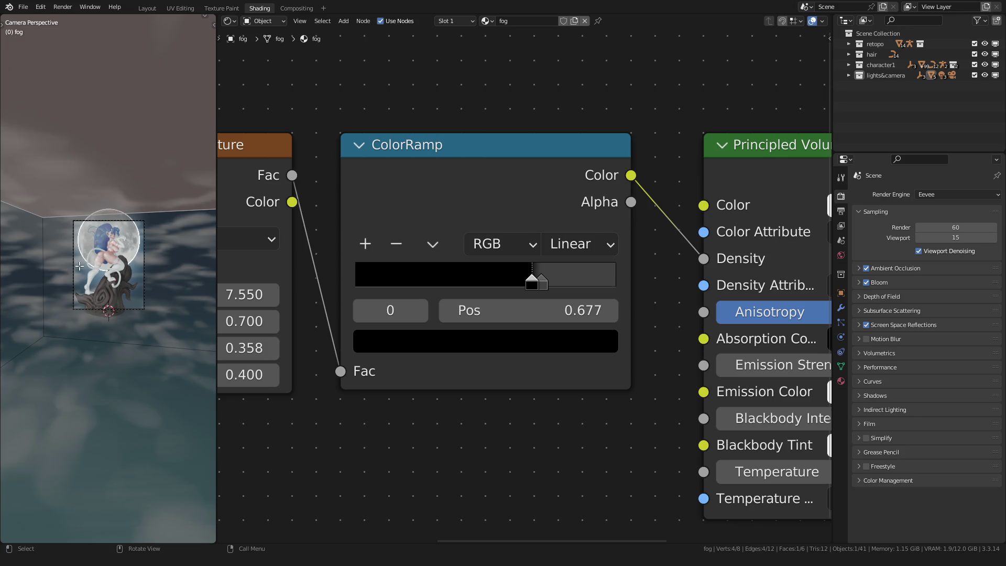
{"action": "left_click", "coordinate": [147, 8]}
Shrink the fog box mesh to 0.509 and lower it below the figure.
{"action": "key", "text": "a"}
{"action": "key", "text": "s"}
{"action": "left_click", "coordinate": [420, 284]}
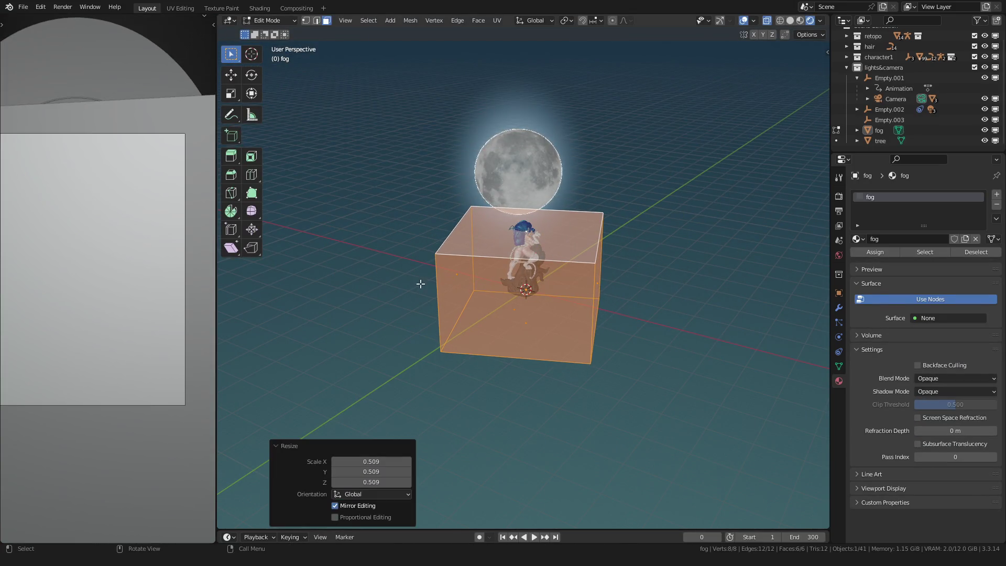
{"action": "key", "text": "g"}
{"action": "key", "text": "z"}
{"action": "left_click", "coordinate": [407, 306]}
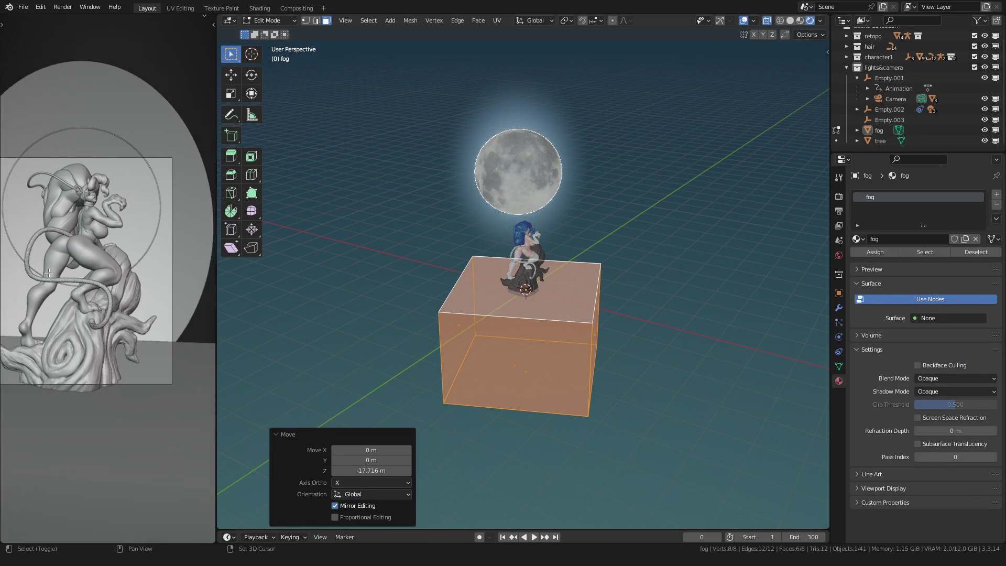
{"action": "key", "text": "Tab"}
{"action": "left_click", "coordinate": [378, 302]}
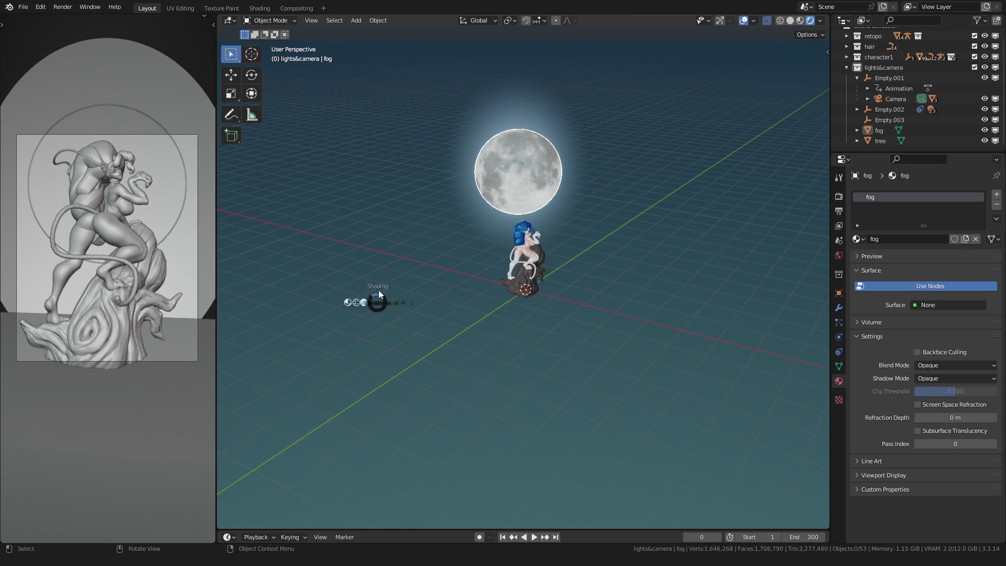
Raise the fog box mesh about 2.55 m along Z and orbit to a low horizon view.
{"action": "key", "text": "Tab"}
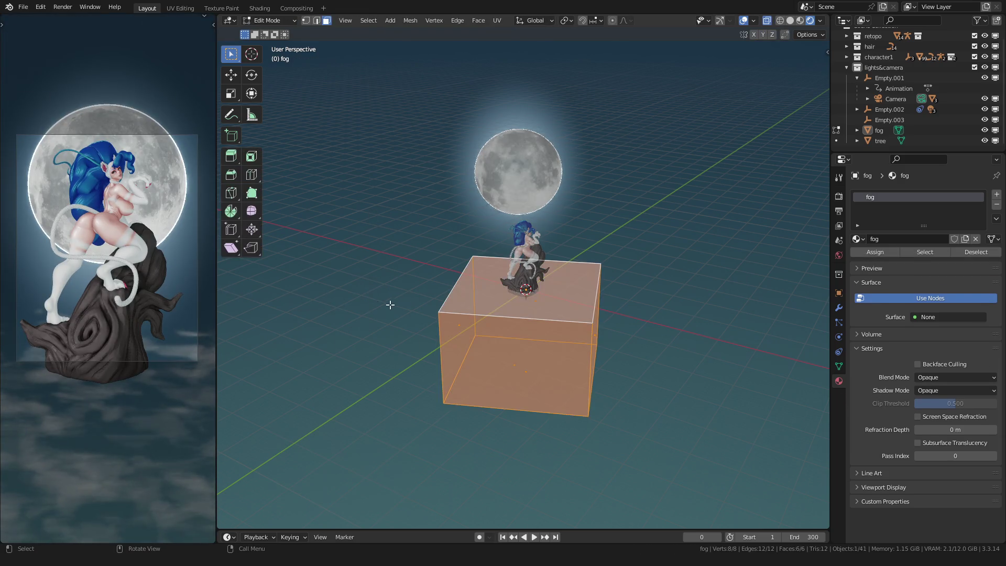
{"action": "scroll", "coordinate": [371, 311], "scroll_direction": "up", "scroll_amount": 3}
{"action": "mouse_move", "coordinate": [371, 311]}
{"action": "middle_mouse_down"}
{"action": "mouse_move", "coordinate": [395, 281]}
{"action": "mouse_move", "coordinate": [439, 328]}
{"action": "mouse_move", "coordinate": [419, 337]}
{"action": "middle_mouse_up"}
{"action": "key", "text": "g"}
{"action": "key", "text": "z"}
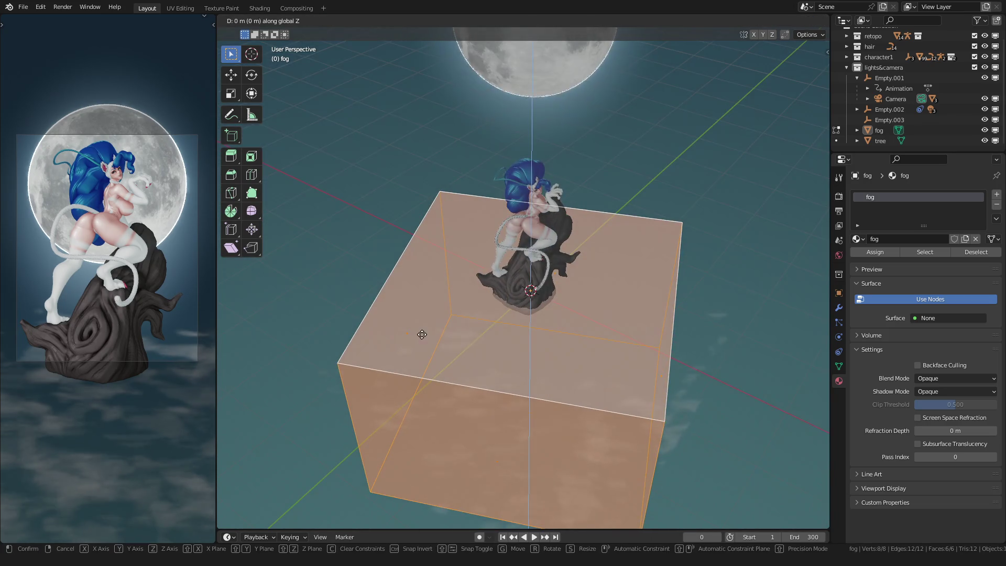
{"action": "left_click", "coordinate": [422, 227]}
{"action": "key", "text": "Tab"}
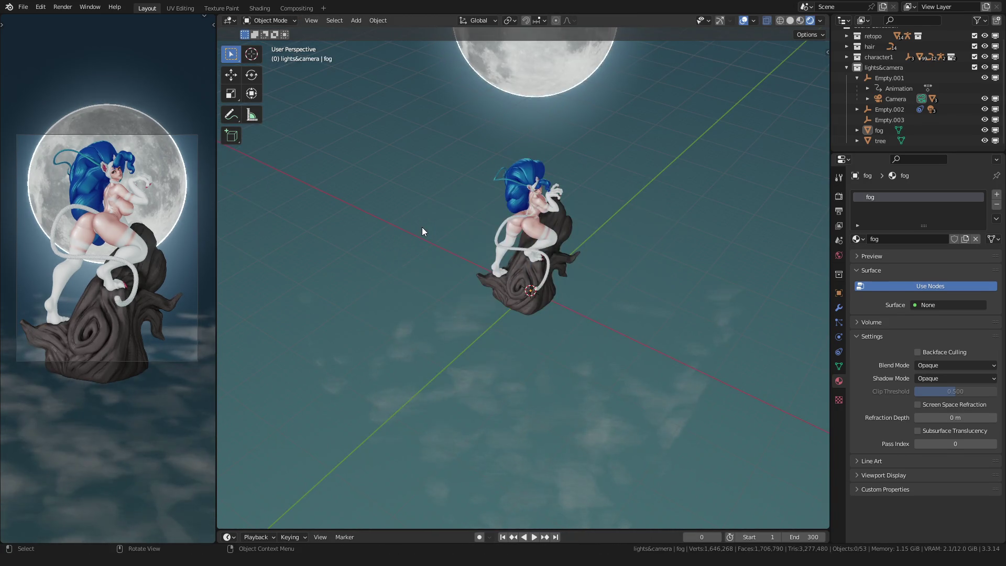
{"action": "mouse_move", "coordinate": [422, 228]}
{"action": "middle_mouse_down"}
{"action": "mouse_move", "coordinate": [437, 300]}
{"action": "mouse_move", "coordinate": [347, 256]}
{"action": "mouse_move", "coordinate": [600, 311]}
{"action": "middle_mouse_up"}
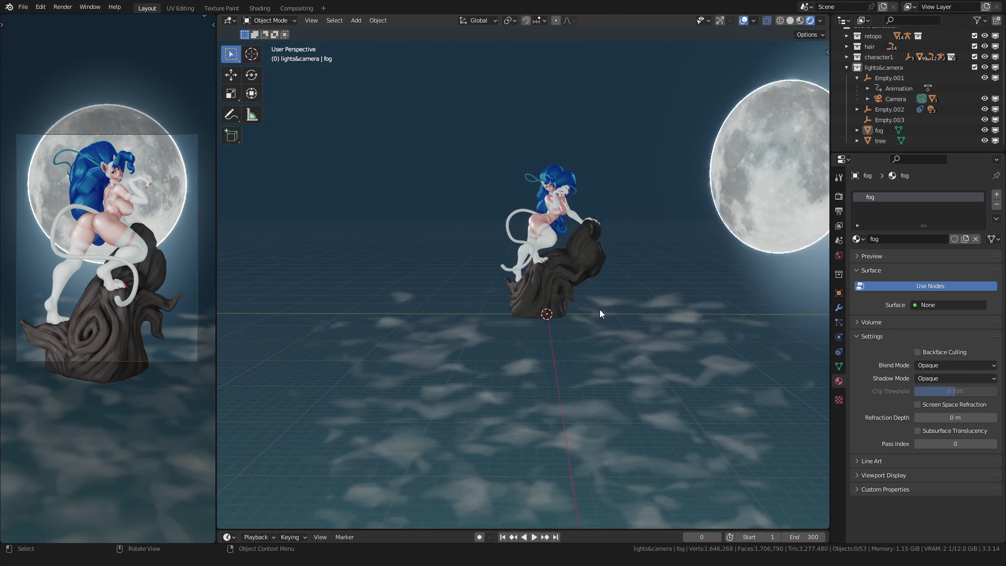
{"action": "left_click", "coordinate": [839, 196]}
Check the Render Properties Volumetrics panel, then return to the camera view.
{"action": "left_click", "coordinate": [839, 177]}
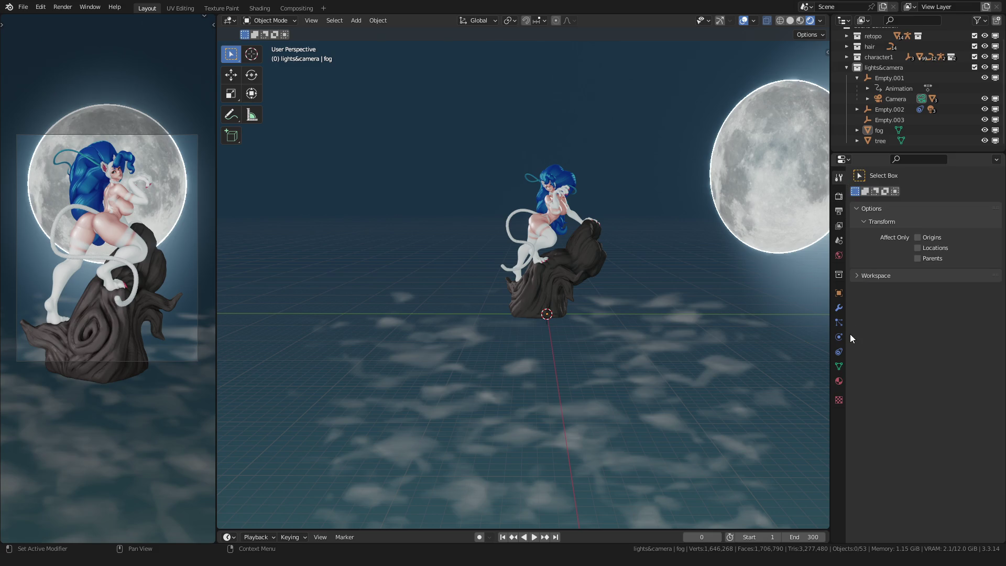
{"action": "left_click", "coordinate": [838, 195]}
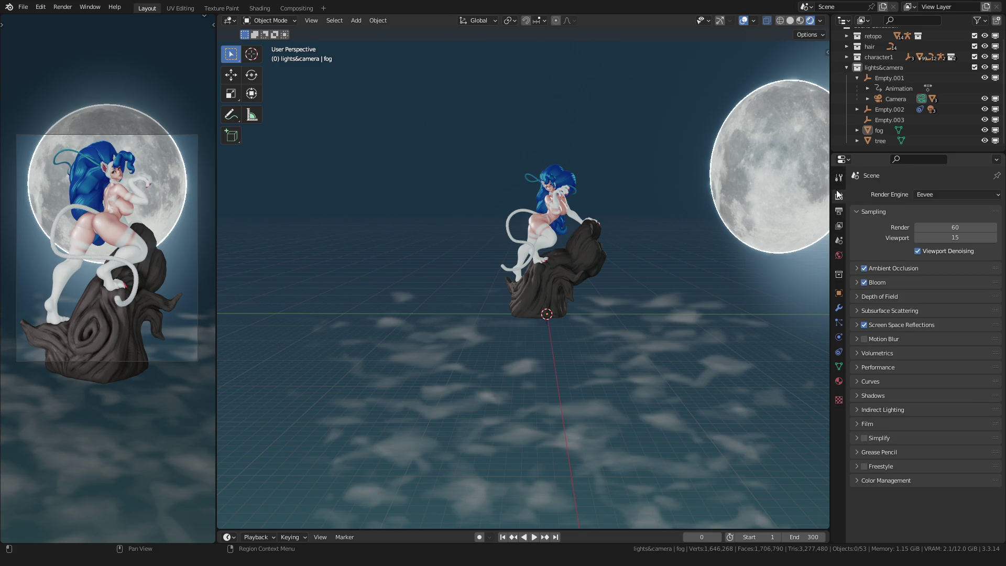
{"action": "left_click", "coordinate": [863, 352]}
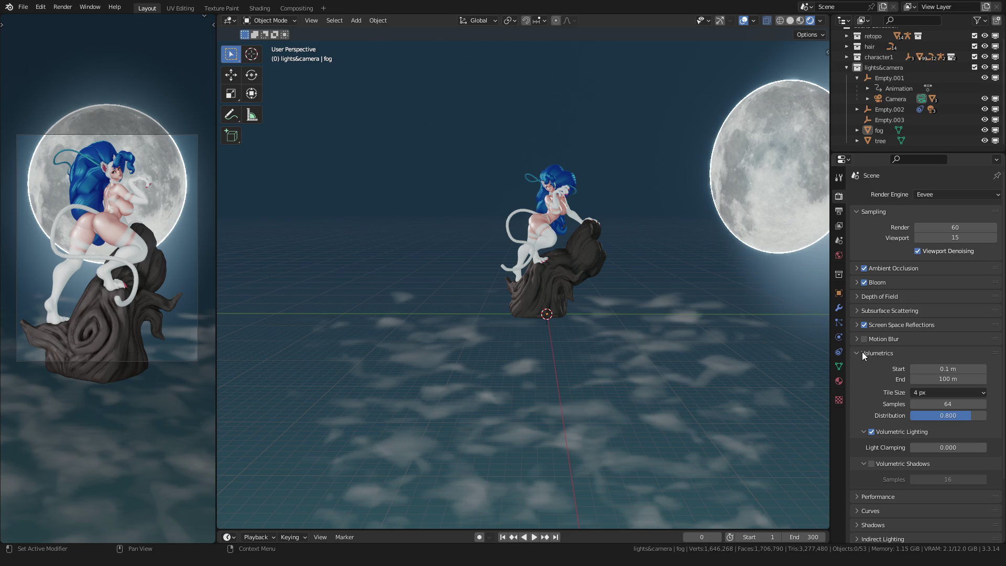
{"action": "left_click", "coordinate": [862, 353]}
{"action": "middle_click_drag", "start_coordinate": [484, 294], "coordinate": [516, 316]}
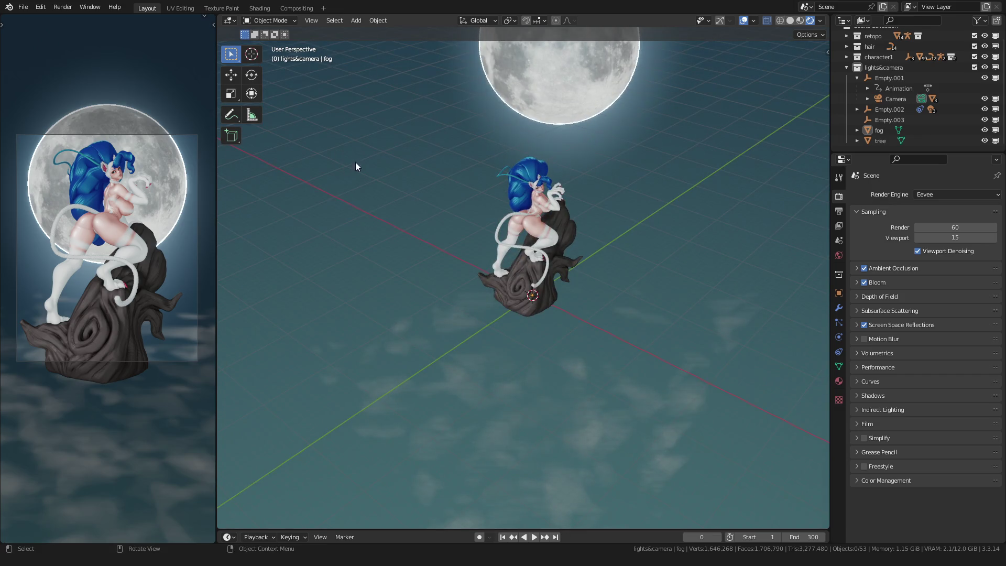
{"action": "key", "text": "KP_0"}
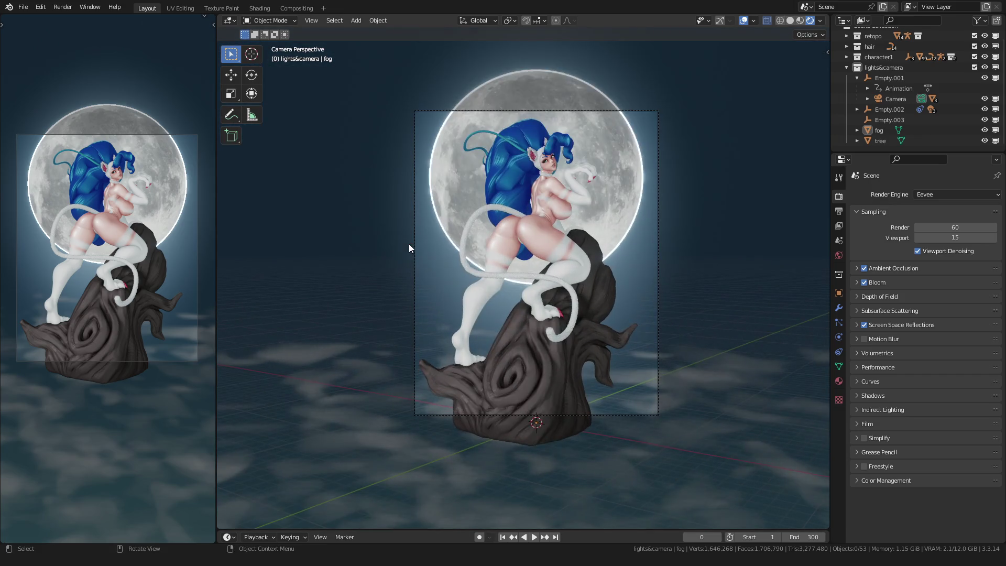
{"action": "scroll", "coordinate": [542, 310], "scroll_direction": "down", "scroll_amount": 1}
Widen the fog box horizontally about 4.8x and further, keeping its height fixed (Shift+Z).
{"action": "key", "text": "Tab"}
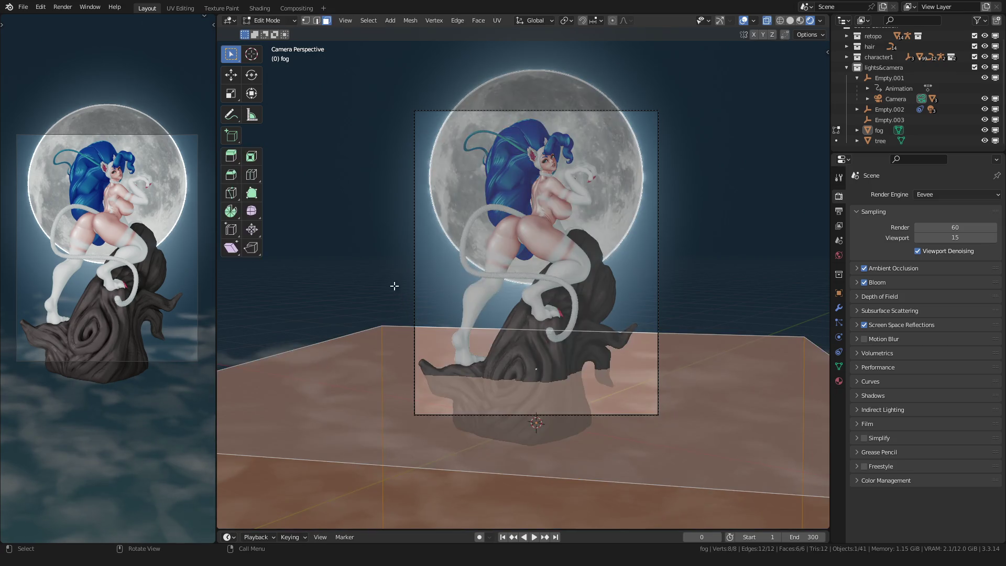
{"action": "middle_click_drag", "start_coordinate": [390, 288], "coordinate": [430, 315]}
{"action": "key", "text": "s"}
{"action": "key", "text": "shift+z"}
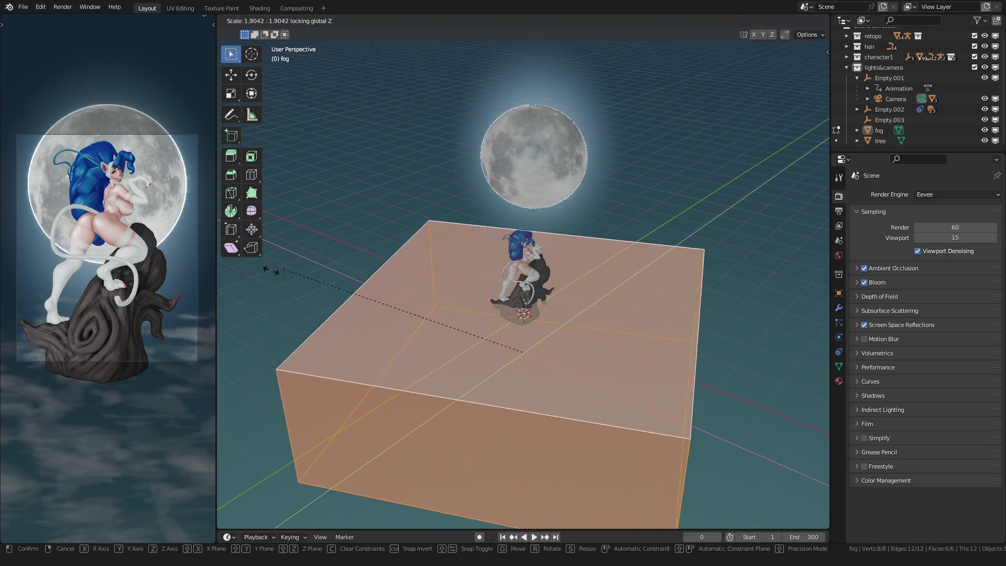
{"action": "left_click", "coordinate": [561, 375]}
{"action": "scroll", "coordinate": [561, 375], "scroll_direction": "down", "scroll_amount": 4}
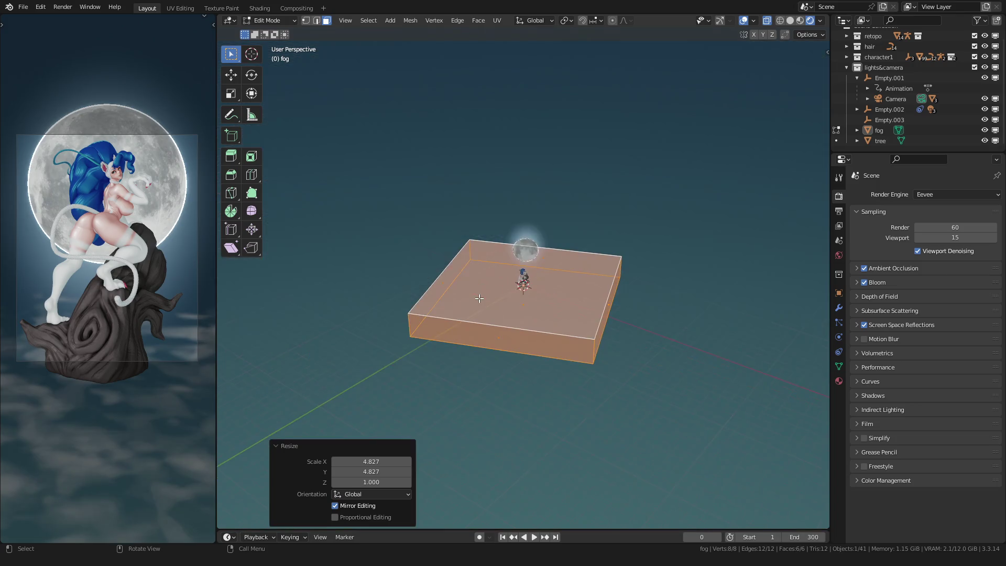
{"action": "key", "text": "s"}
{"action": "key", "text": "shift+z"}
{"action": "left_click", "coordinate": [423, 303]}
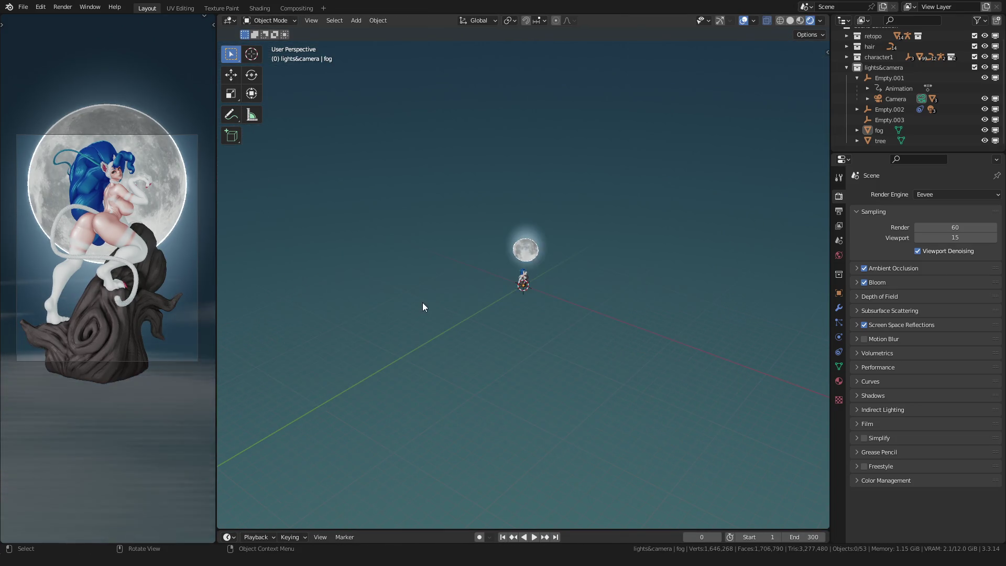
Set the volumetric End distance to 1000 m and view the fog from a low angle.
{"action": "left_click", "coordinate": [839, 337]}
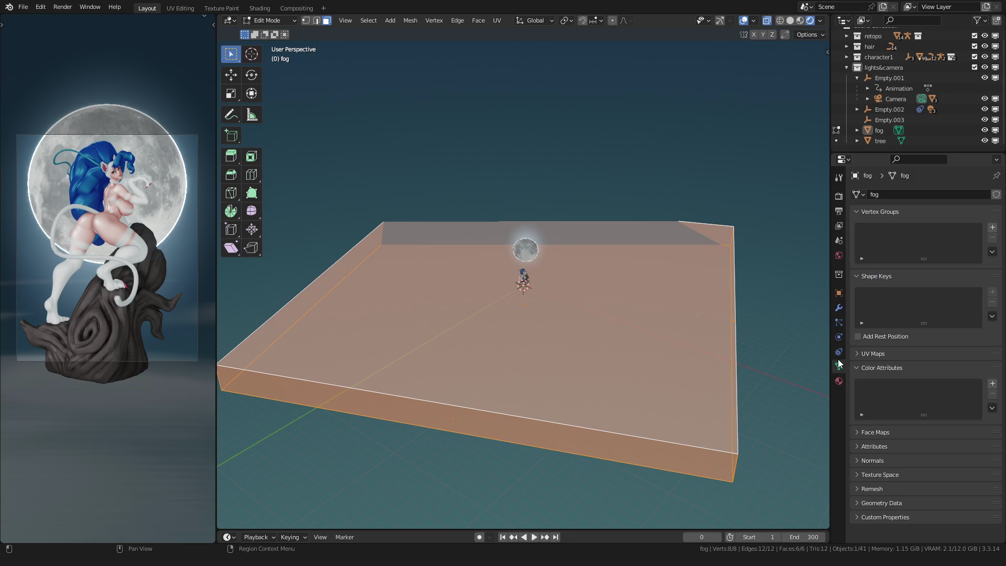
{"action": "left_click", "coordinate": [839, 352]}
{"action": "left_click", "coordinate": [839, 196]}
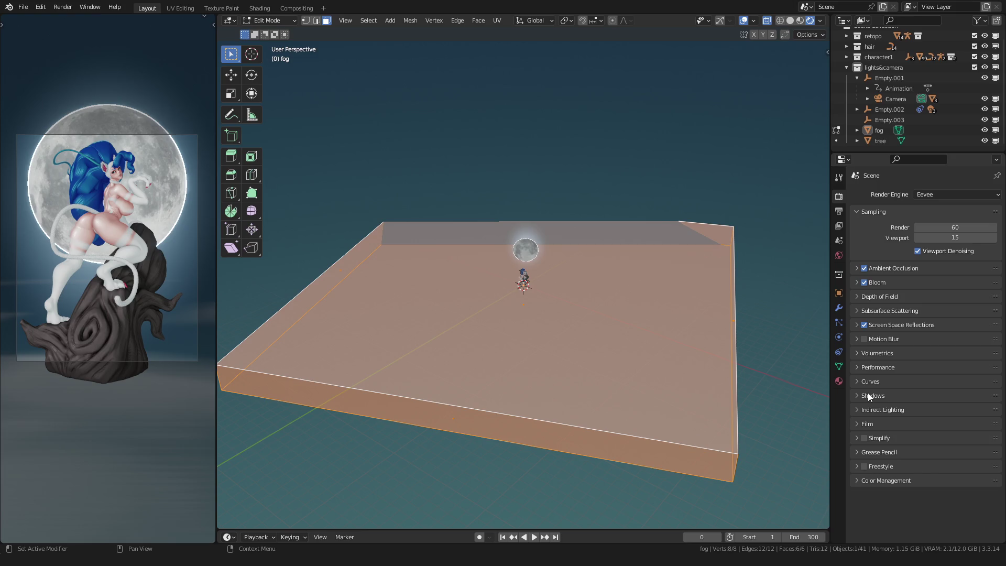
{"action": "left_click", "coordinate": [864, 353]}
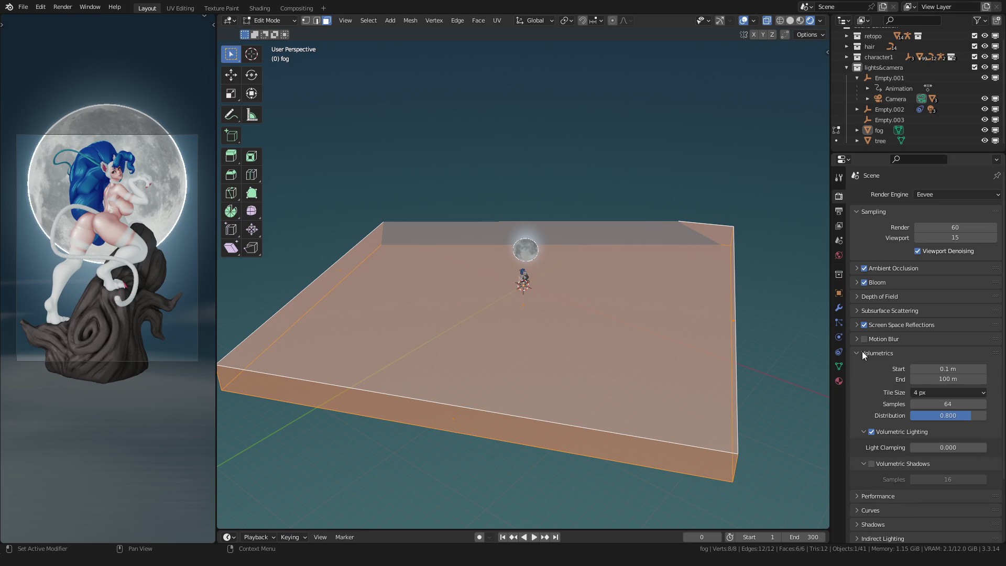
{"action": "left_click", "coordinate": [934, 378]}
{"action": "left_click", "coordinate": [923, 378]}
{"action": "type", "text": "0"}
{"action": "key", "text": "Return"}
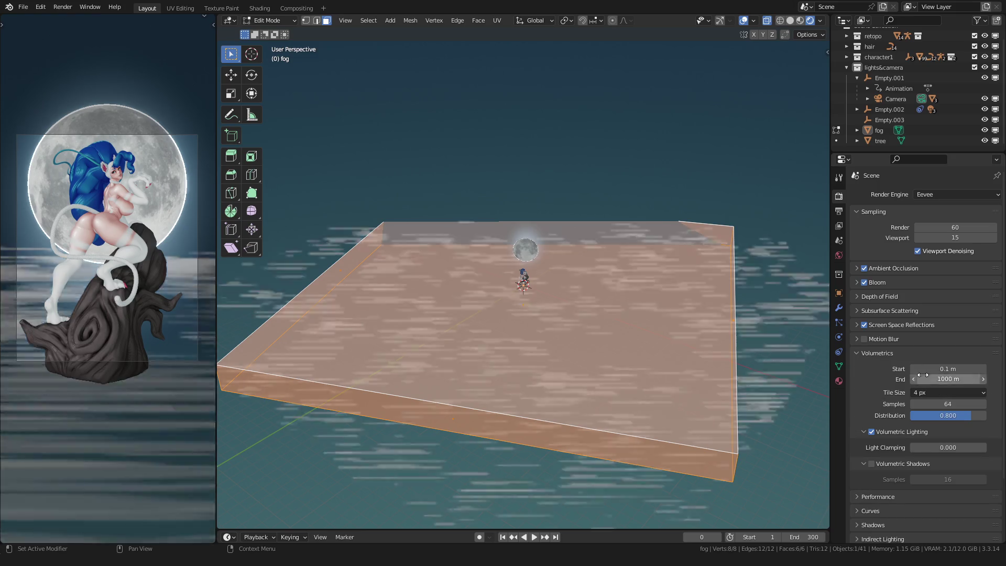
{"action": "scroll", "coordinate": [528, 269], "scroll_direction": "up", "scroll_amount": 3}
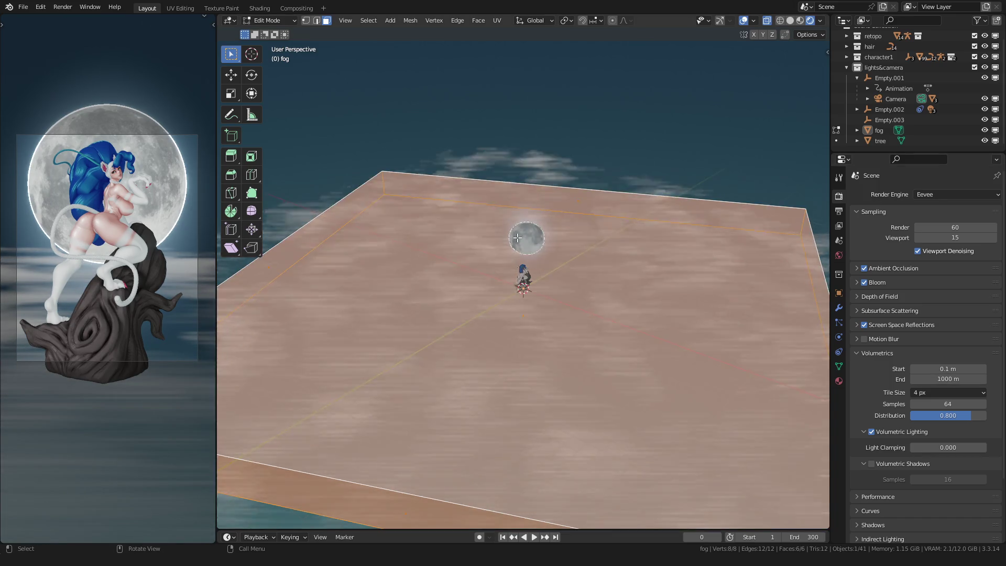
{"action": "middle_click_drag", "start_coordinate": [528, 269], "coordinate": [477, 286]}
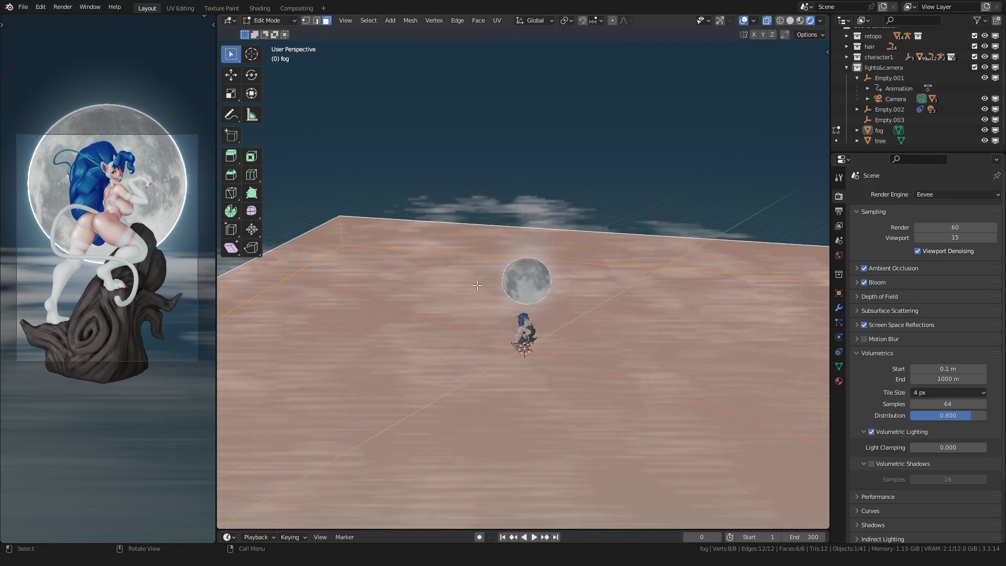
{"action": "key", "text": "Tab"}
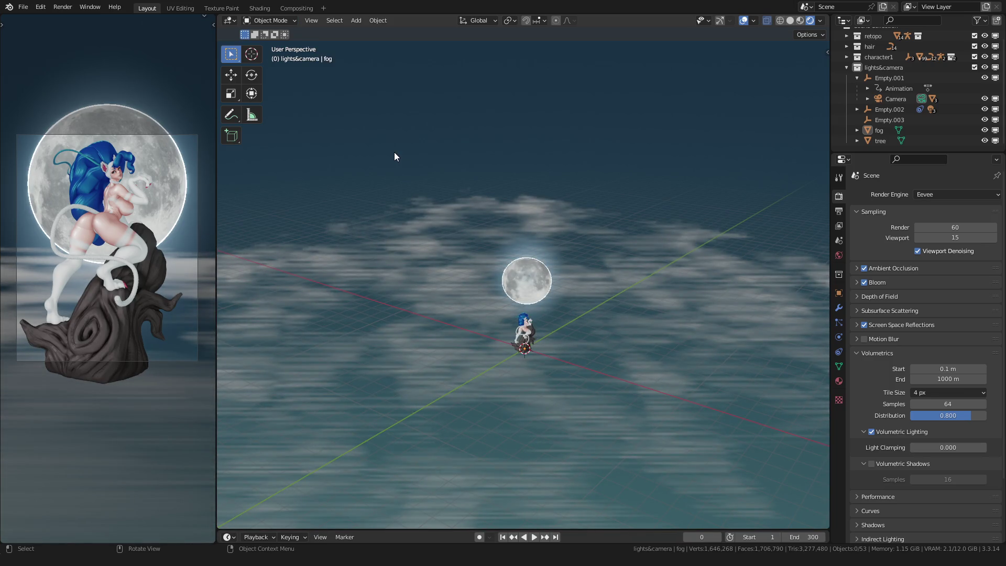
In the Shading workspace, raise the fog Noise Texture scale to 9.550.
{"action": "left_click", "coordinate": [259, 8]}
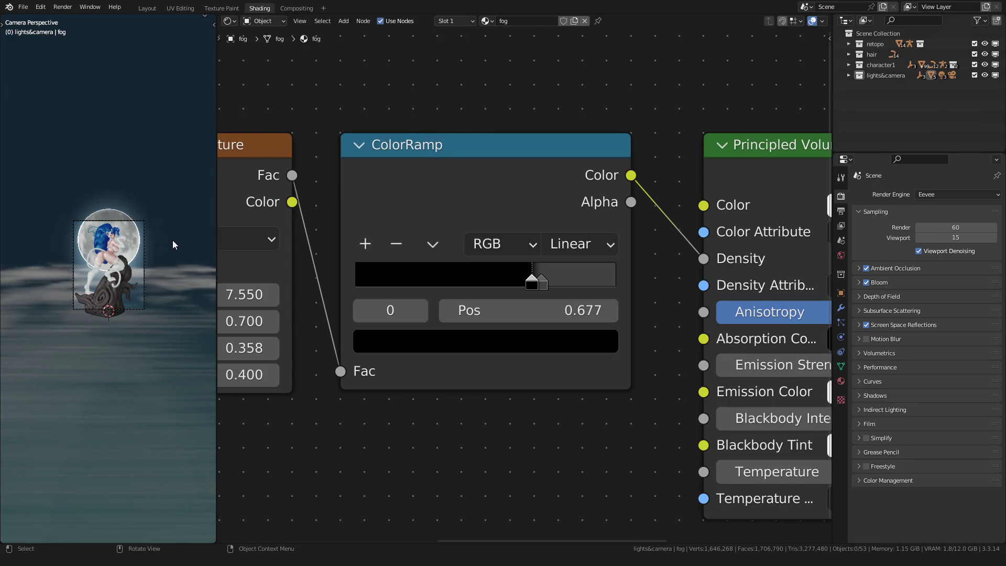
{"action": "scroll", "coordinate": [123, 278], "scroll_direction": "down", "scroll_amount": 2}
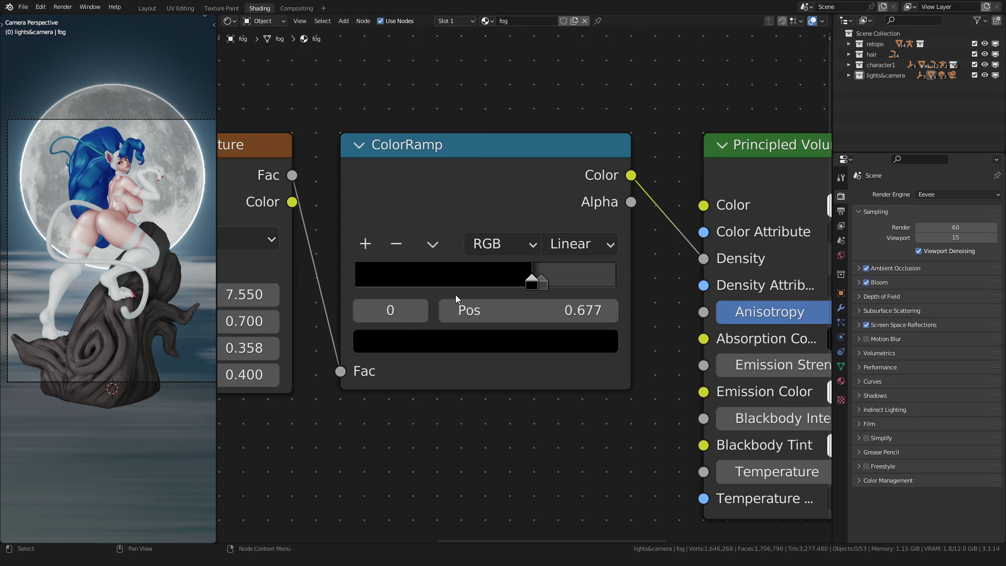
{"action": "scroll", "coordinate": [451, 296], "scroll_direction": "down", "scroll_amount": 5, "text": "ctrl"}
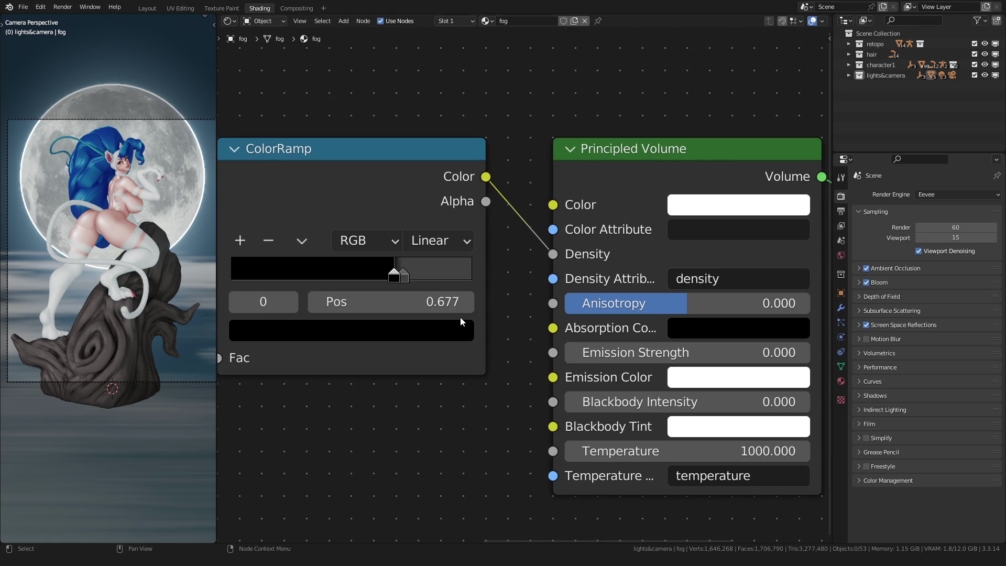
{"action": "scroll", "coordinate": [460, 316], "scroll_direction": "down", "scroll_amount": 2}
{"action": "middle_click_drag", "start_coordinate": [310, 353], "coordinate": [407, 353]}
{"action": "scroll", "coordinate": [408, 354], "scroll_direction": "up", "scroll_amount": 2}
{"action": "mouse_move", "coordinate": [419, 281]}
{"action": "left_mouse_down"}
{"action": "mouse_move", "coordinate": [490, 281]}
{"action": "mouse_move", "coordinate": [422, 281]}
{"action": "mouse_move", "coordinate": [440, 281]}
{"action": "left_mouse_up"}
{"action": "scroll", "coordinate": [139, 293], "scroll_direction": "down", "scroll_amount": 2}
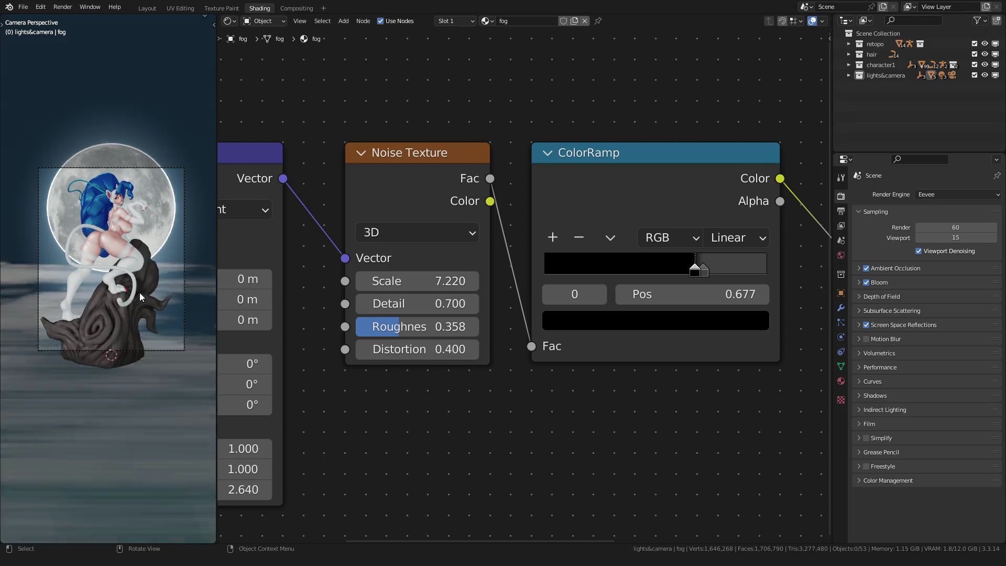
Finish resizing the floor plane and orbit the viewport to survey the whole scene.
{"action": "left_click", "coordinate": [149, 346]}
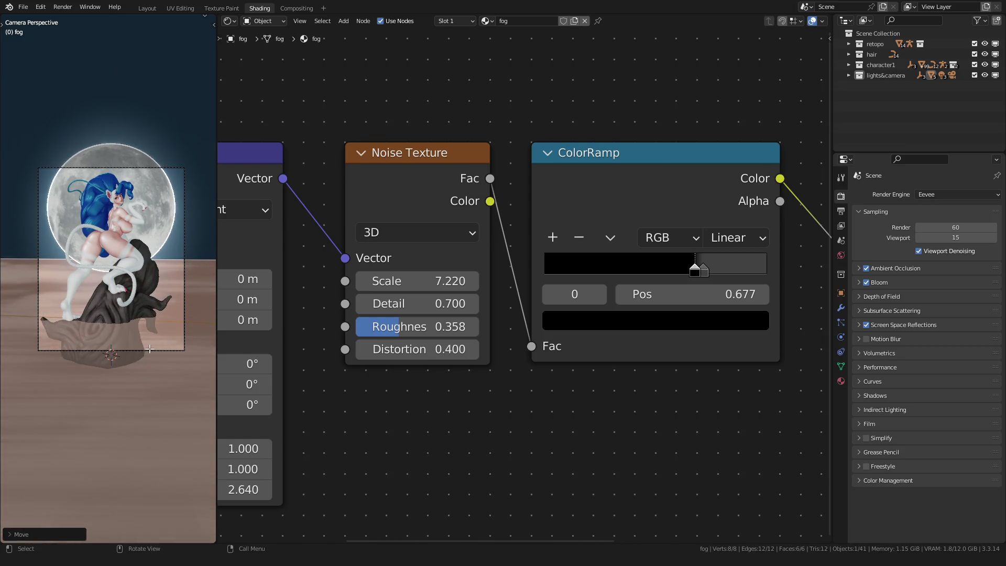
{"action": "scroll", "coordinate": [134, 335], "scroll_direction": "up", "scroll_amount": 2}
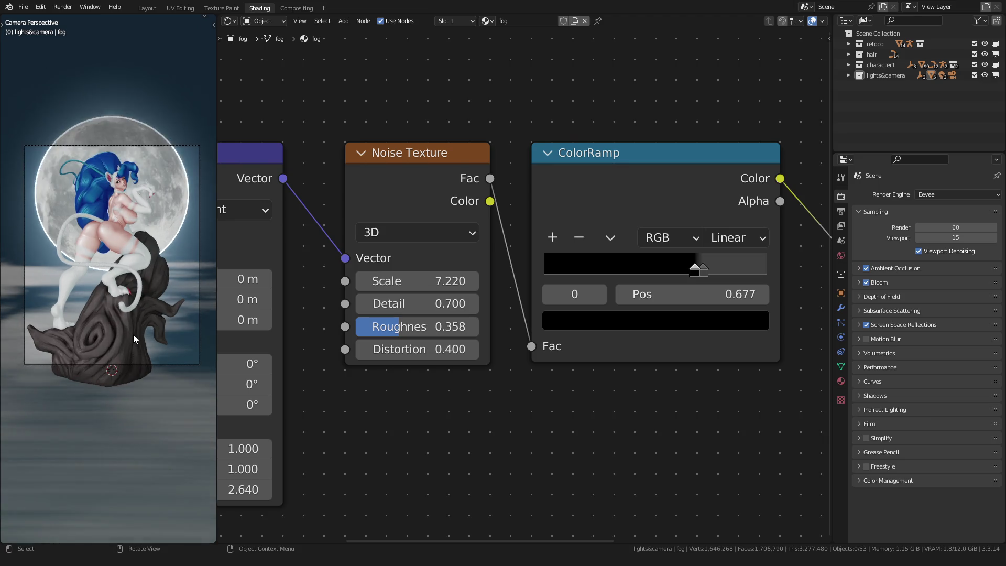
{"action": "scroll", "coordinate": [554, 350], "scroll_direction": "down", "scroll_amount": 2}
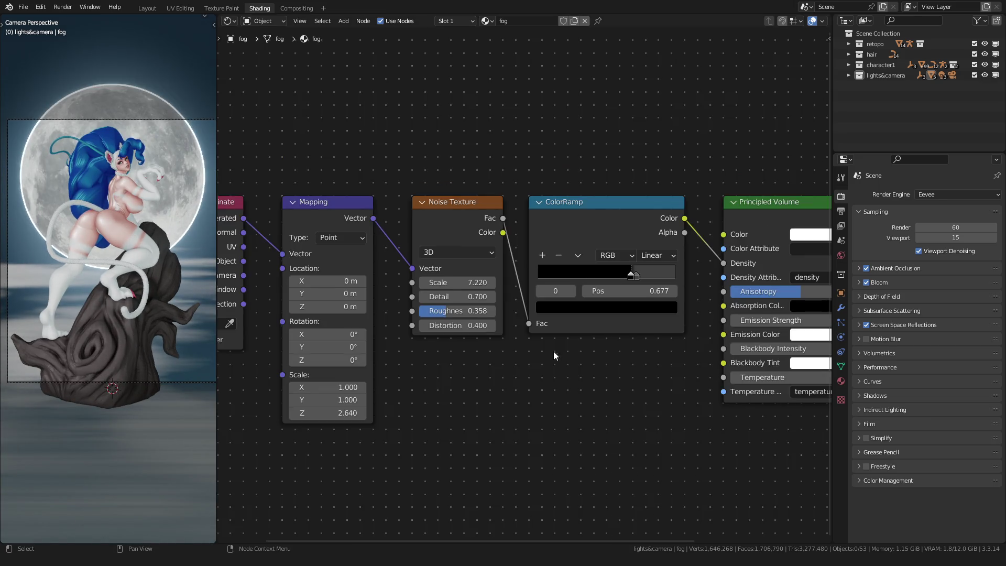
{"action": "middle_click_drag", "start_coordinate": [553, 350], "coordinate": [476, 353]}
{"action": "scroll", "coordinate": [599, 343], "scroll_direction": "up", "scroll_amount": 1}
{"action": "scroll", "coordinate": [100, 316], "scroll_direction": "down", "scroll_amount": 3}
{"action": "mouse_move", "coordinate": [99, 316]}
{"action": "middle_mouse_down"}
{"action": "mouse_move", "coordinate": [92, 341]}
{"action": "mouse_move", "coordinate": [93, 316]}
{"action": "mouse_move", "coordinate": [130, 311]}
{"action": "middle_mouse_up"}
{"action": "scroll", "coordinate": [108, 322], "scroll_direction": "up", "scroll_amount": 2}
{"action": "scroll", "coordinate": [98, 360], "scroll_direction": "down", "scroll_amount": 4}
{"action": "scroll", "coordinate": [397, 361], "scroll_direction": "down", "scroll_amount": 2}
{"action": "middle_click_drag", "start_coordinate": [397, 361], "coordinate": [587, 341]}
{"action": "scroll", "coordinate": [453, 363], "scroll_direction": "up", "scroll_amount": 2}
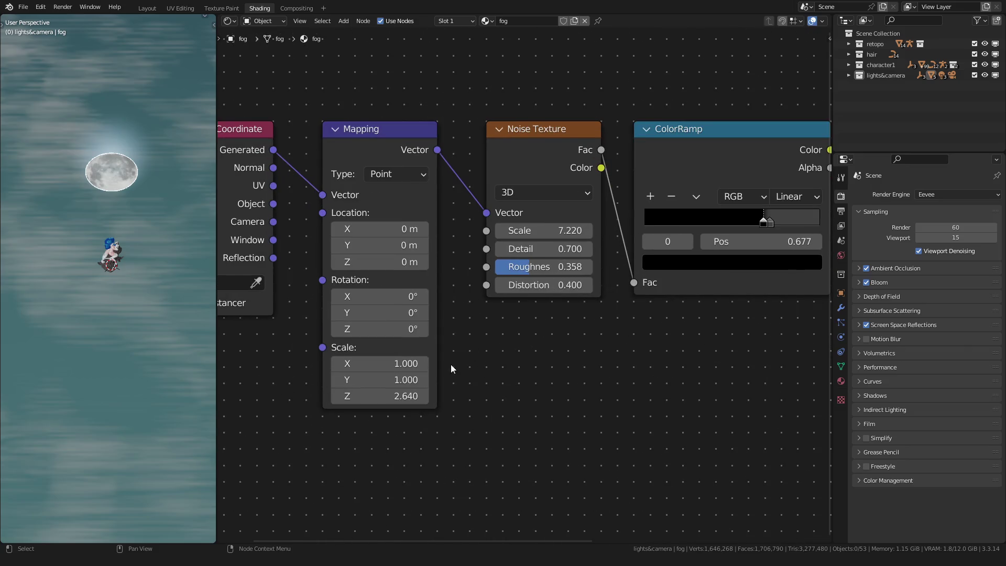
Set the noise Mapping node's Z scale to 1.5 after trying 1 and 3.
{"action": "left_click", "coordinate": [399, 393]}
{"action": "type", "text": "1"}
{"action": "key", "text": "Return"}
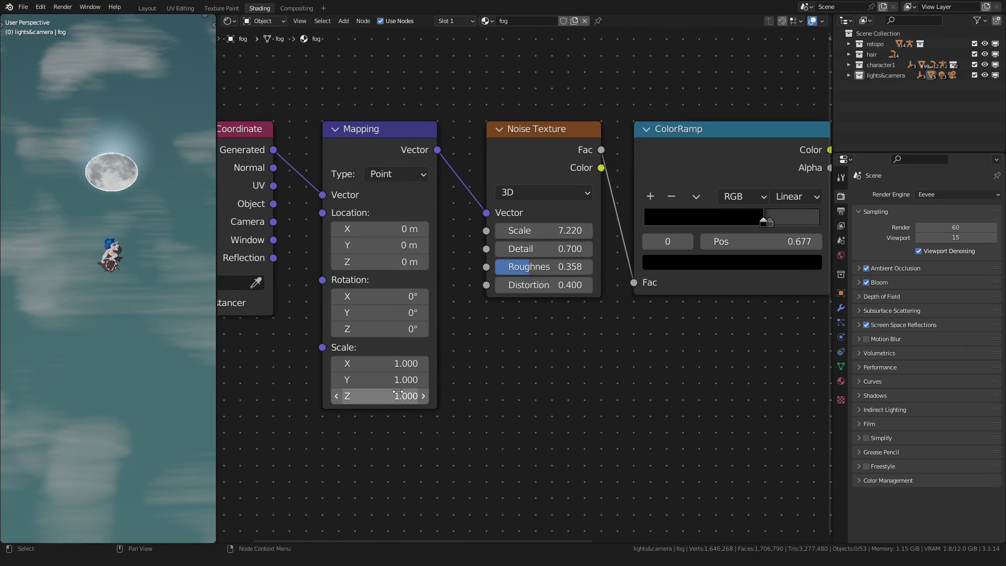
{"action": "key", "text": "KP_0"}
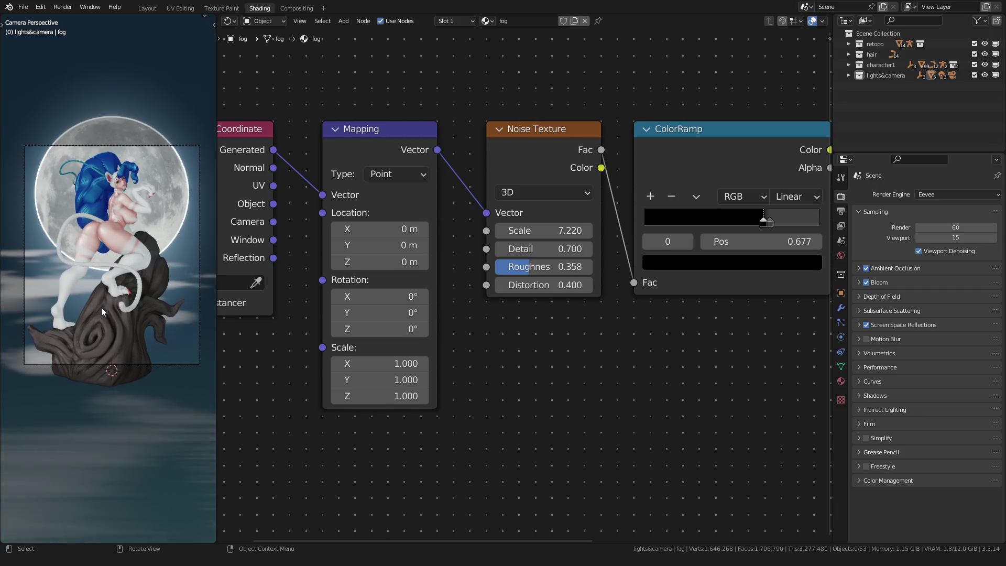
{"action": "left_click", "coordinate": [383, 397]}
{"action": "type", "text": "3"}
{"action": "key", "text": "Return"}
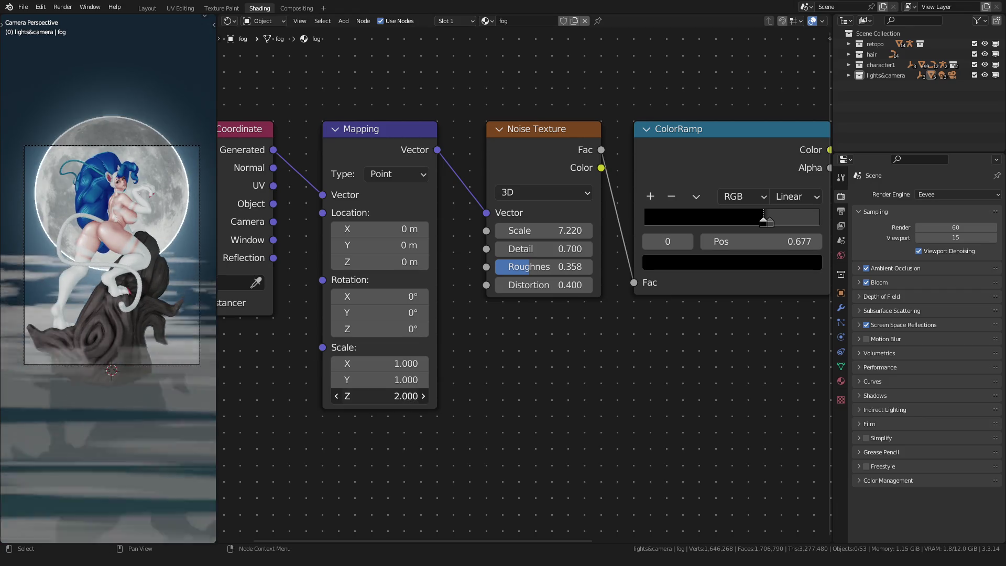
{"action": "left_click_drag", "start_coordinate": [383, 396], "coordinate": [367, 396]}
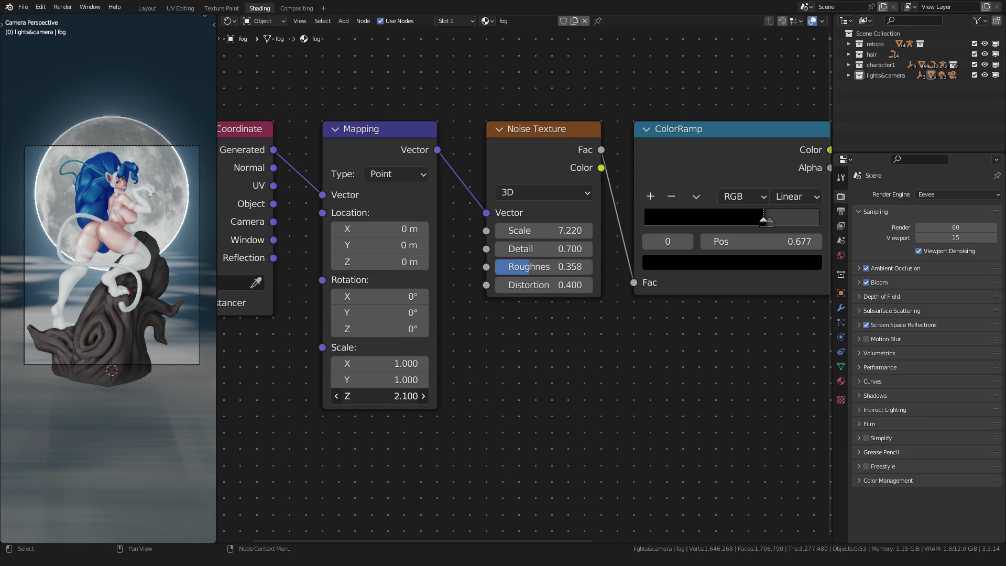
{"action": "left_click", "coordinate": [357, 392]}
{"action": "type", "text": "1"}
{"action": "type", "text": "5"}
{"action": "key", "text": "Return"}
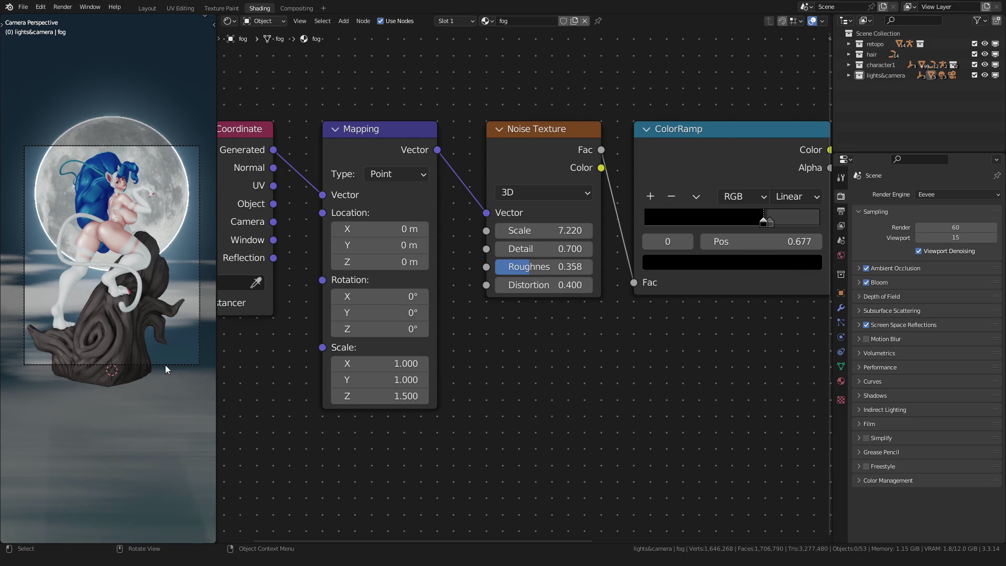
Add a black stop to the density ColorRamp and bunch the stops around 0.63–0.7.
{"action": "scroll", "coordinate": [561, 345], "scroll_direction": "down", "scroll_amount": 1}
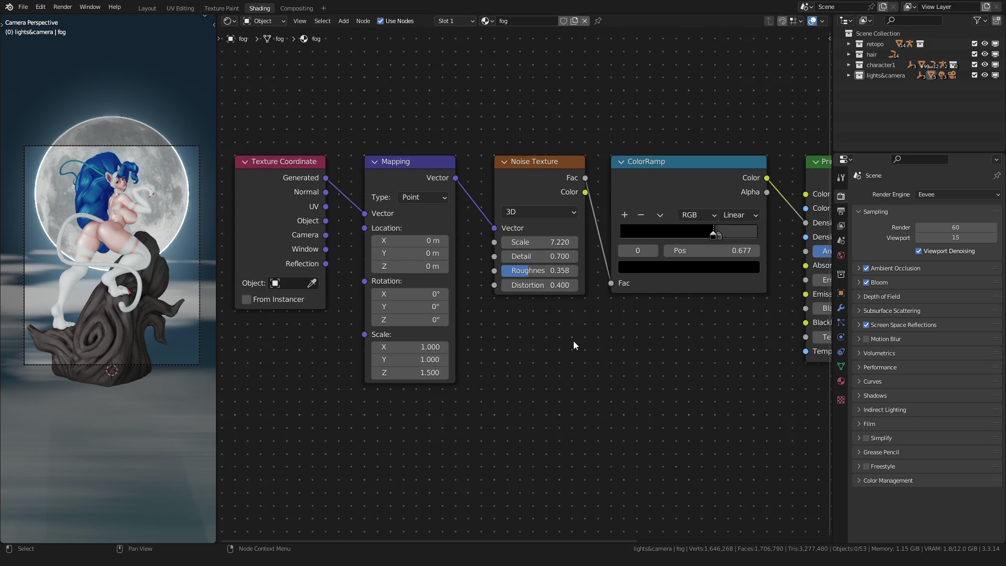
{"action": "middle_click_drag", "start_coordinate": [560, 344], "coordinate": [426, 380]}
{"action": "scroll", "coordinate": [558, 277], "scroll_direction": "up", "scroll_amount": 2}
{"action": "left_click", "coordinate": [591, 262]}
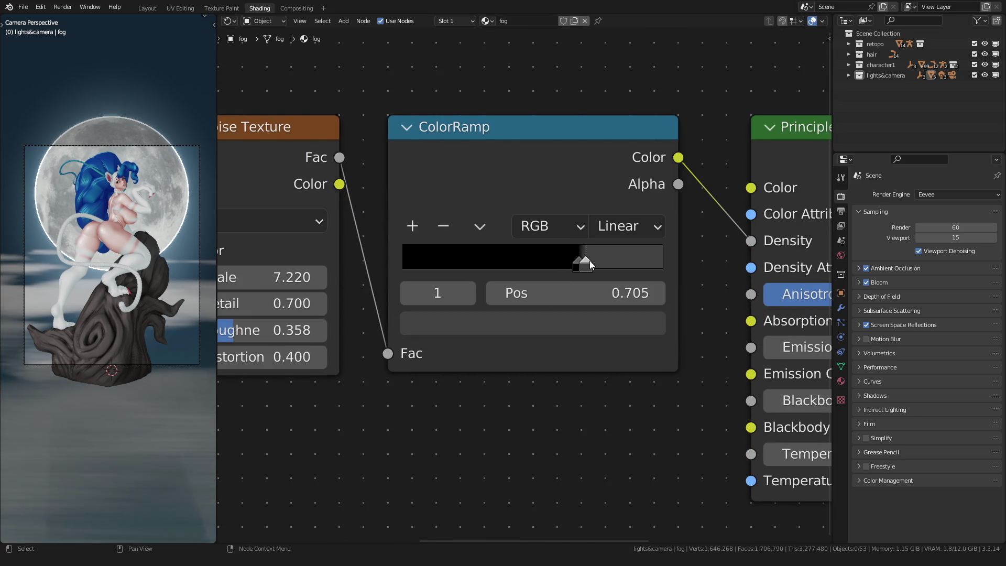
{"action": "left_click", "coordinate": [413, 226]}
{"action": "left_click_drag", "start_coordinate": [585, 264], "coordinate": [596, 265]}
{"action": "left_click", "coordinate": [502, 330]}
{"action": "mouse_move", "coordinate": [468, 265]}
{"action": "left_mouse_down"}
{"action": "mouse_move", "coordinate": [579, 265]}
{"action": "mouse_move", "coordinate": [414, 265]}
{"action": "left_mouse_up"}
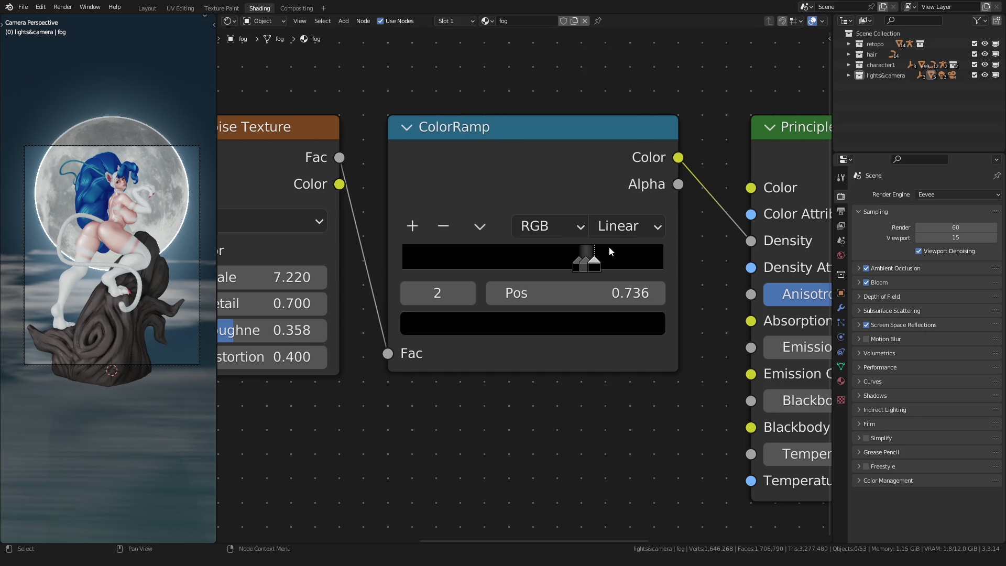
{"action": "mouse_move", "coordinate": [578, 263]}
{"action": "left_mouse_down"}
{"action": "mouse_move", "coordinate": [568, 263]}
{"action": "mouse_move", "coordinate": [595, 268]}
{"action": "mouse_move", "coordinate": [564, 259]}
{"action": "mouse_move", "coordinate": [571, 267]}
{"action": "left_mouse_up"}
{"action": "left_click", "coordinate": [583, 262]}
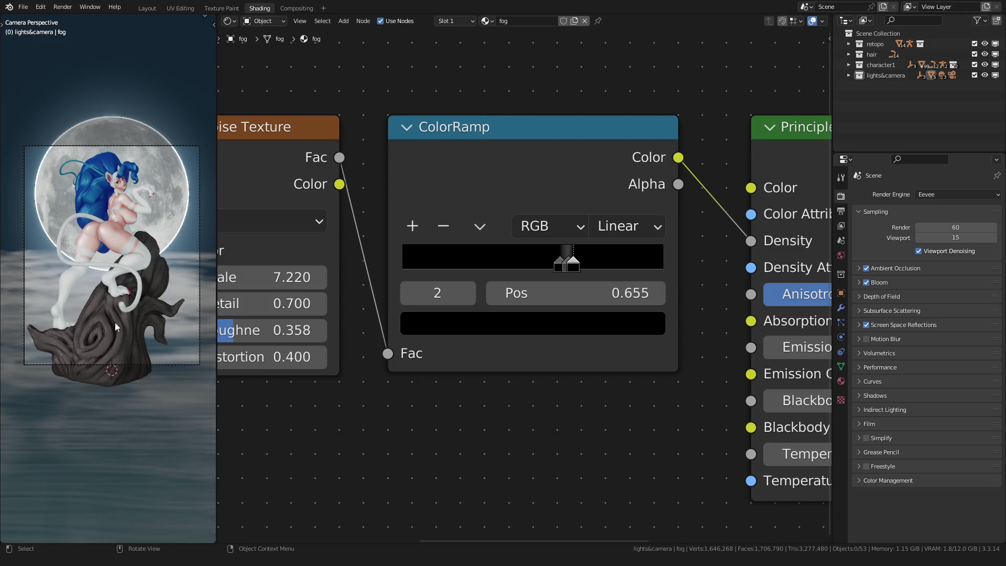
{"action": "scroll", "coordinate": [115, 322], "scroll_direction": "down", "scroll_amount": 2}
{"action": "scroll", "coordinate": [114, 322], "scroll_direction": "up", "scroll_amount": 3}
{"action": "key", "text": "Tab"}
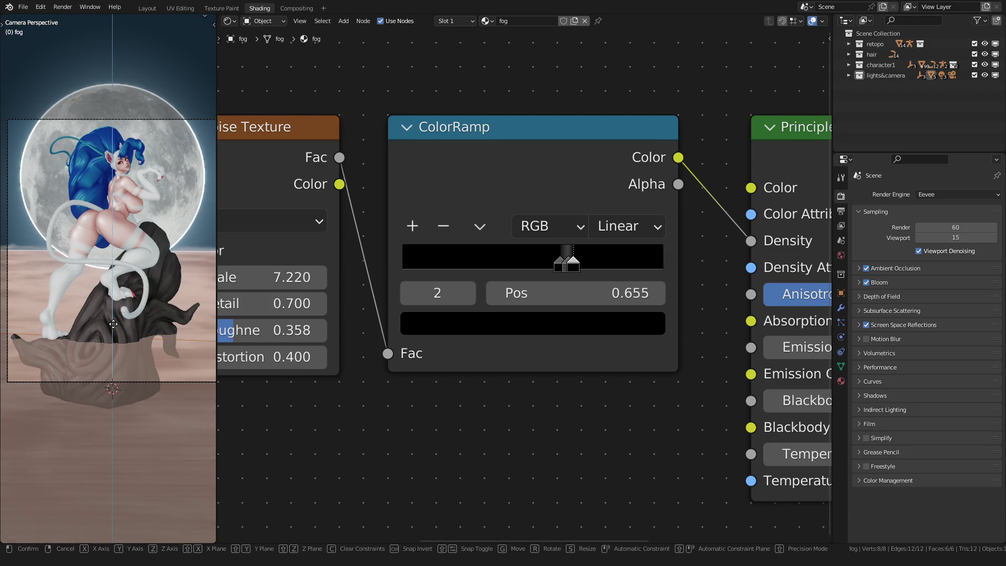
Select the fog box's top face and raise it along the Z axis.
{"action": "left_click", "coordinate": [34, 312]}
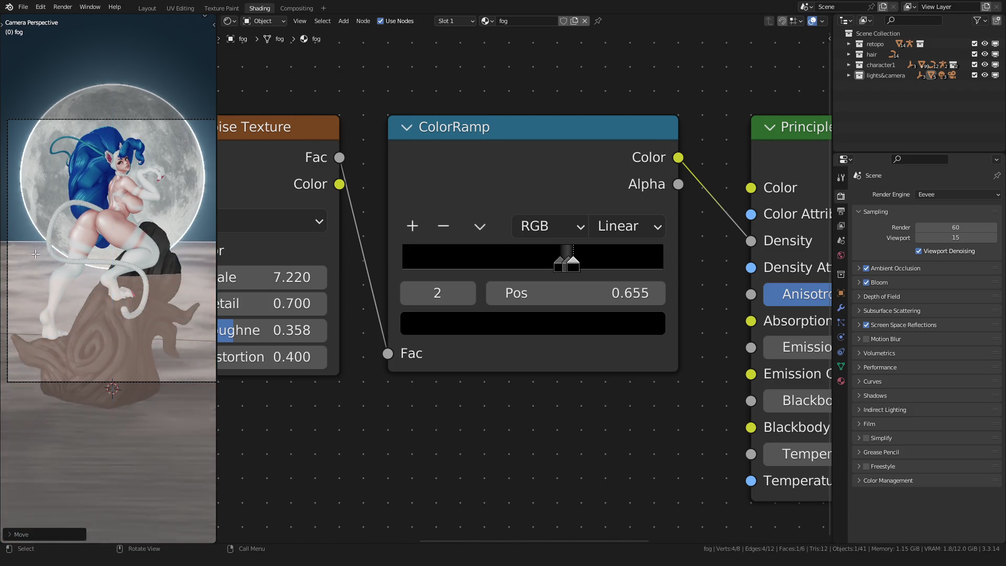
{"action": "key", "text": "Tab"}
{"action": "scroll", "coordinate": [37, 282], "scroll_direction": "down", "scroll_amount": 2}
{"action": "key", "text": "Tab"}
{"action": "key", "text": "g"}
{"action": "key", "text": "z"}
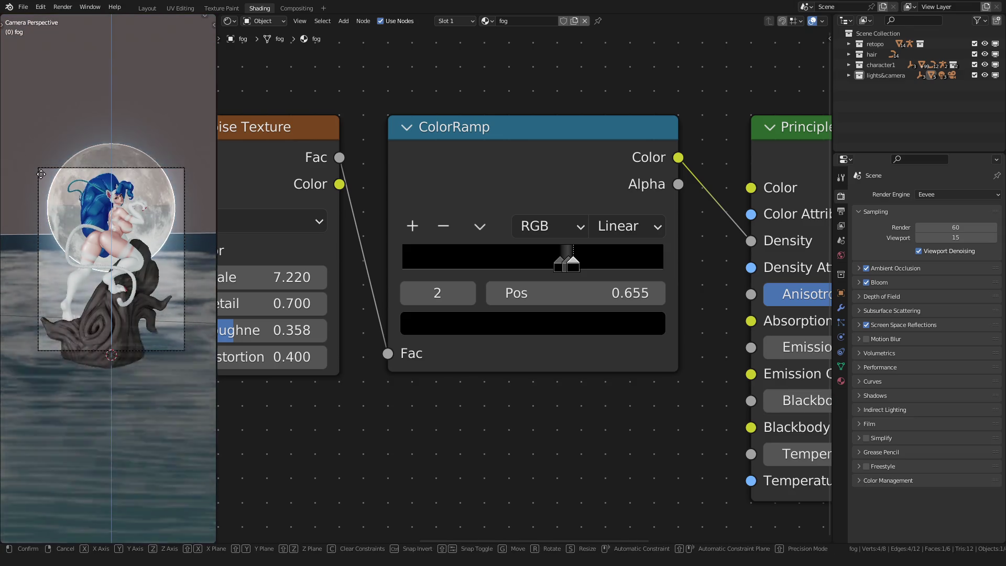
{"action": "left_click", "coordinate": [32, 190]}
Move the fog box's lower vertices along Z and return to Object Mode.
{"action": "key", "text": "Tab"}
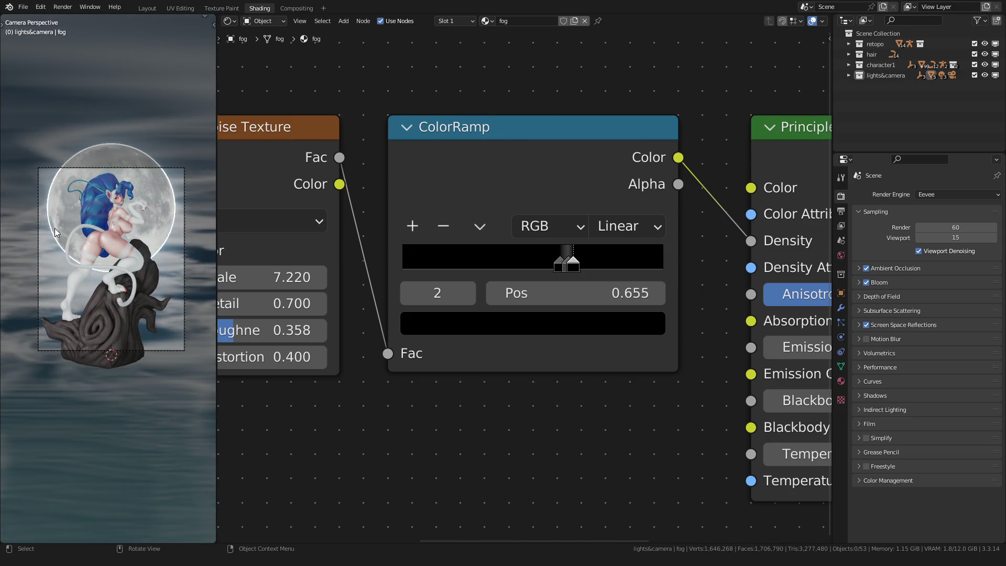
{"action": "scroll", "coordinate": [71, 278], "scroll_direction": "up", "scroll_amount": 2}
{"action": "key", "text": "Tab"}
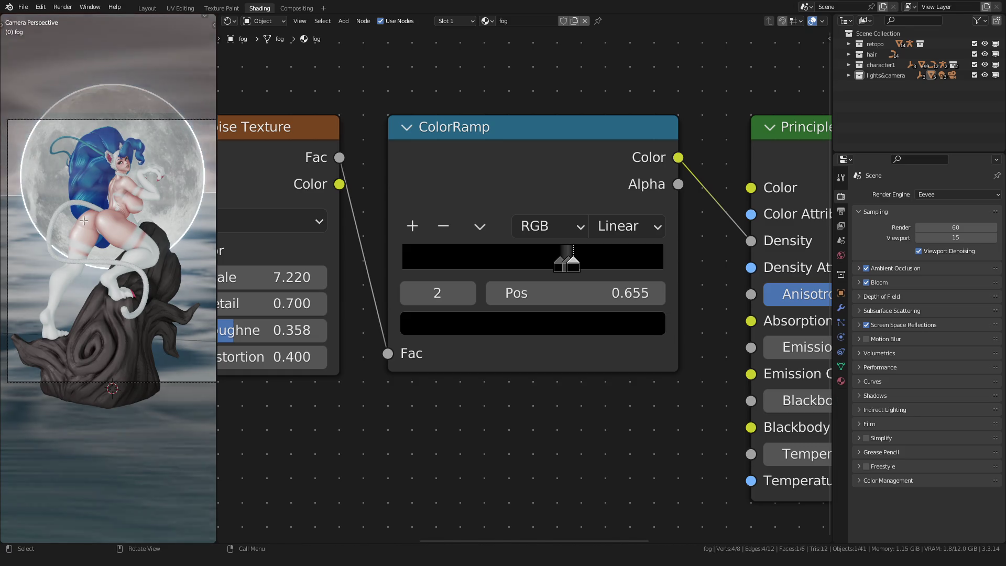
{"action": "key", "text": "g"}
{"action": "key", "text": "z"}
{"action": "left_click", "coordinate": [72, 340]}
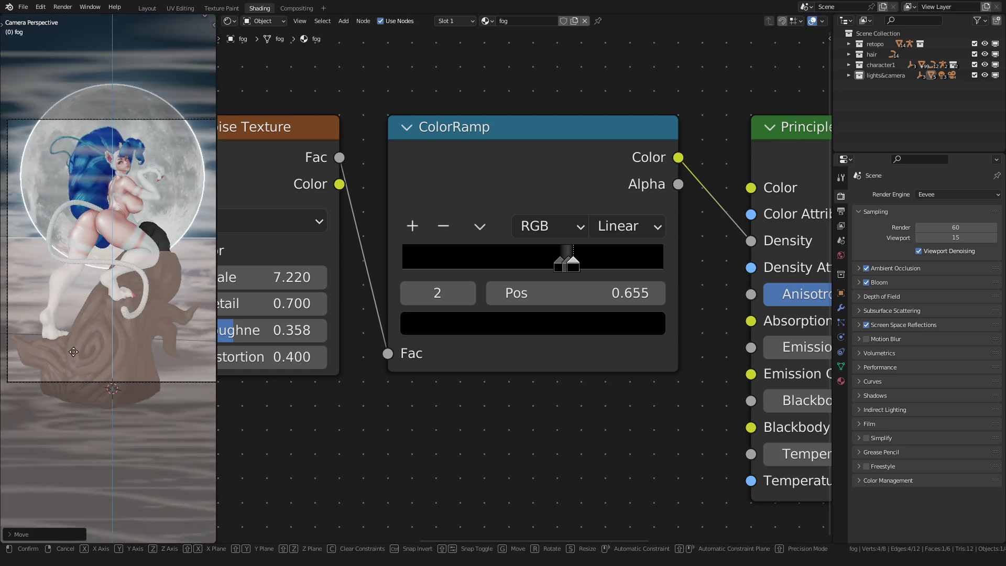
{"action": "key", "text": "Tab"}
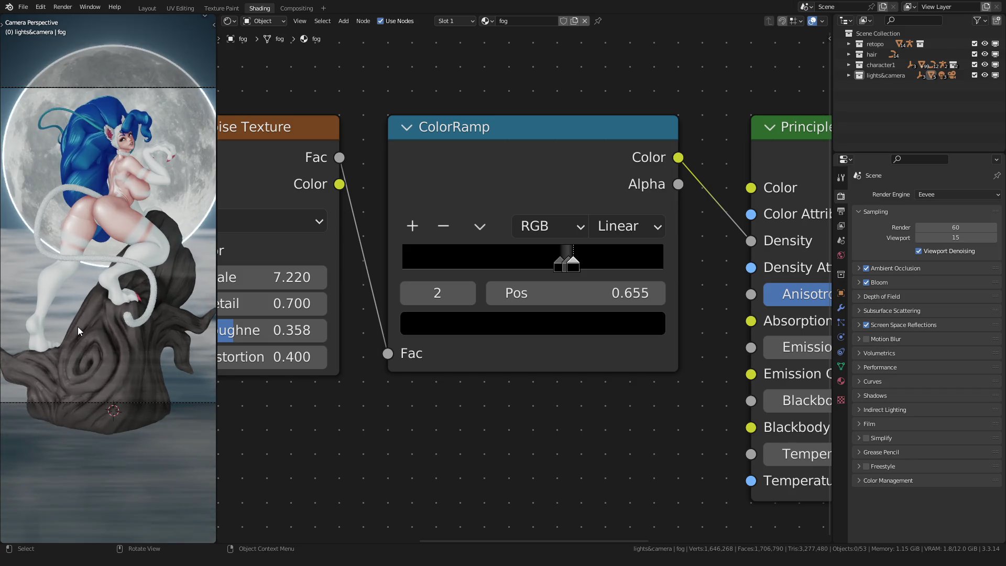
{"action": "left_click", "coordinate": [870, 356]}
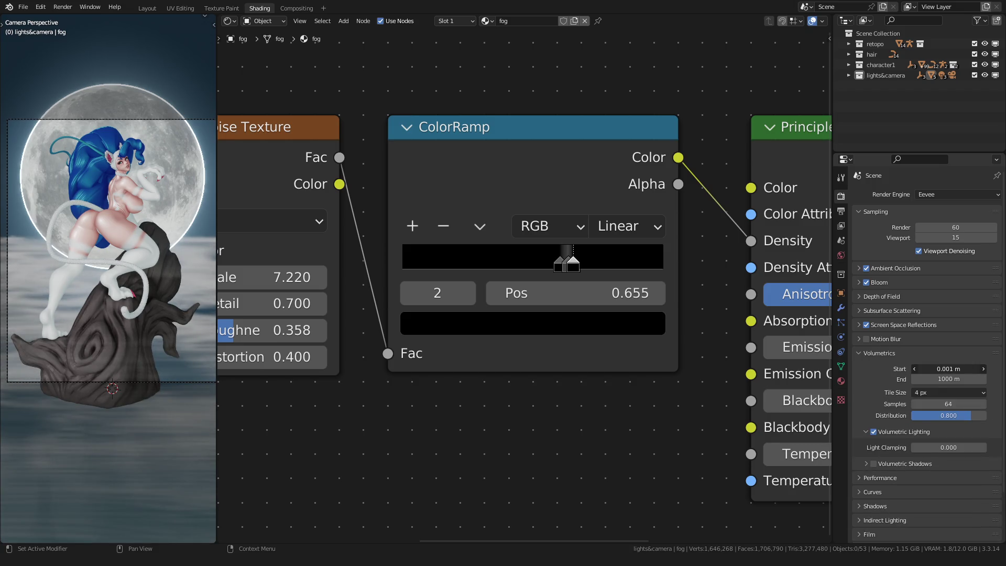
Set the volumetrics Start distance to 0.01 m.
{"action": "mouse_move", "coordinate": [924, 370]}
{"action": "left_mouse_down"}
{"action": "mouse_move", "coordinate": [969, 370]}
{"action": "mouse_move", "coordinate": [933, 369]}
{"action": "left_mouse_up"}
{"action": "left_click", "coordinate": [933, 369]}
{"action": "left_click", "coordinate": [934, 369]}
{"action": "key", "text": "Return"}
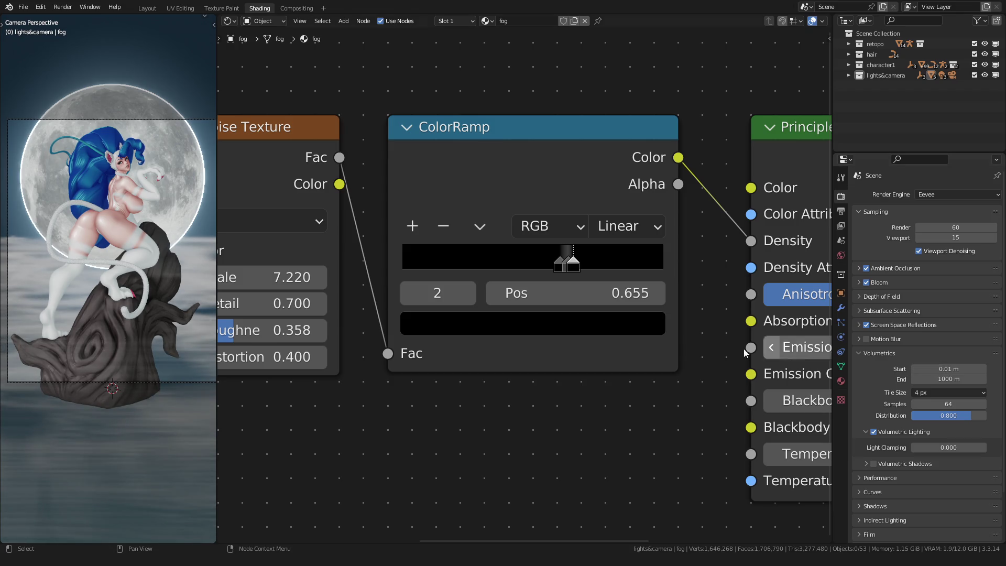
Set the fog noise Mapping node's Z scale to 2.
{"action": "scroll", "coordinate": [141, 273], "scroll_direction": "down", "scroll_amount": 1}
{"action": "scroll", "coordinate": [140, 274], "scroll_direction": "up", "scroll_amount": 1}
{"action": "scroll", "coordinate": [472, 184], "scroll_direction": "down", "scroll_amount": 1}
{"action": "middle_click_drag", "start_coordinate": [262, 314], "coordinate": [479, 313]}
{"action": "left_click", "coordinate": [316, 449]}
{"action": "type", "text": "1"}
{"action": "key", "text": "Return"}
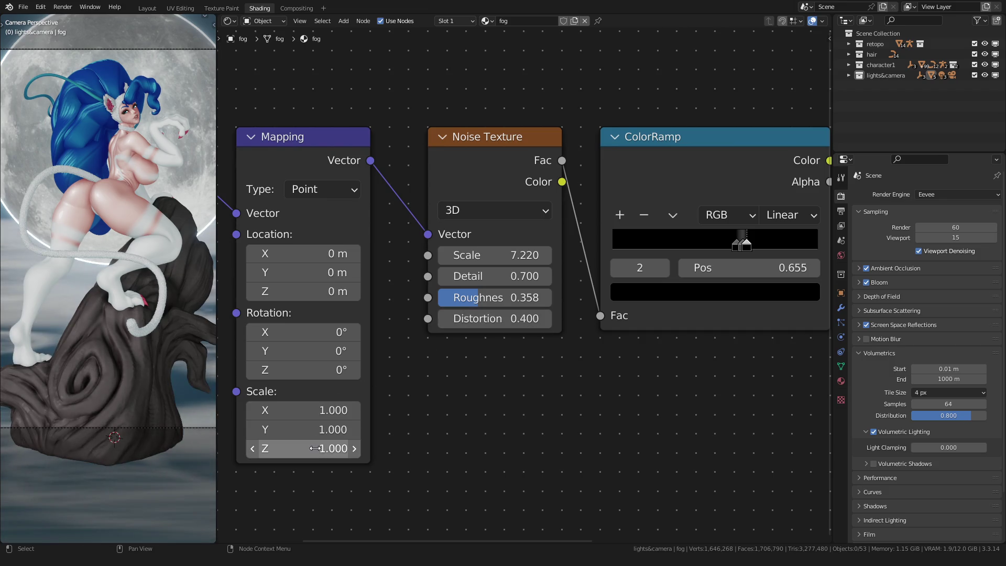
{"action": "scroll", "coordinate": [137, 366], "scroll_direction": "down", "scroll_amount": 1}
{"action": "left_click", "coordinate": [333, 458]}
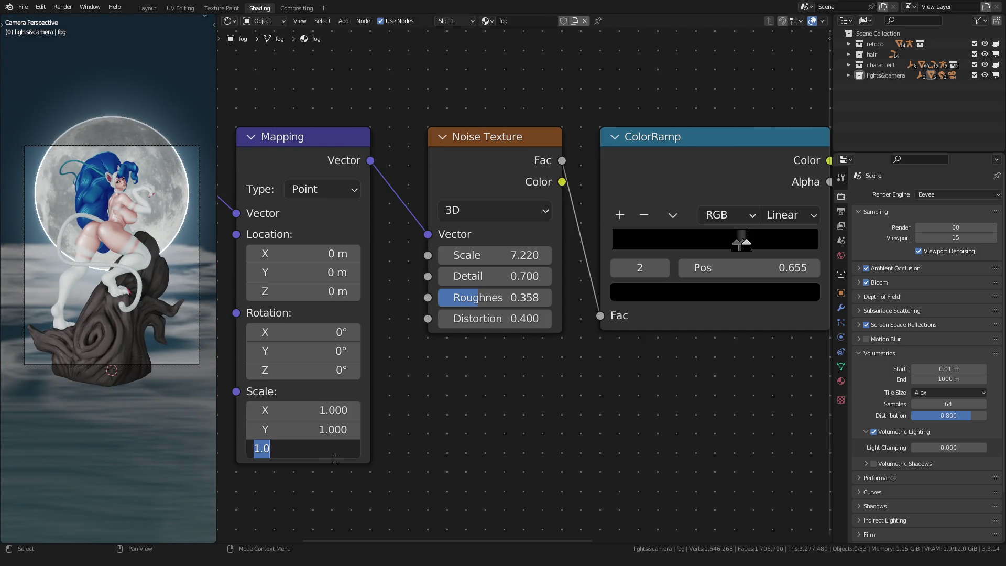
{"action": "type", "text": "2"}
{"action": "key", "text": "Return"}
Darken a density ColorRamp stop to value 0.05 and slide a stop to about 0.682.
{"action": "scroll", "coordinate": [141, 326], "scroll_direction": "up", "scroll_amount": 1}
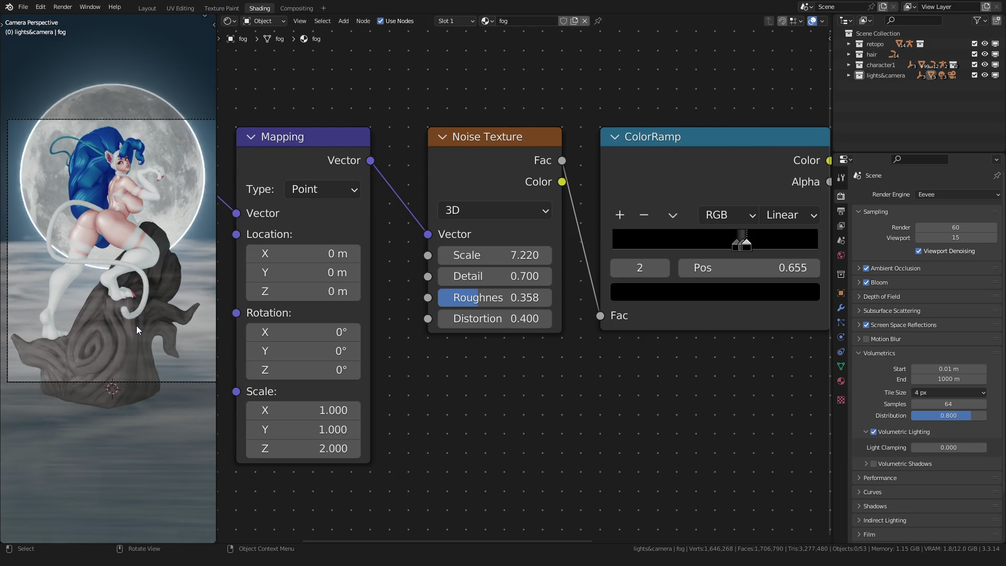
{"action": "scroll", "coordinate": [333, 366], "scroll_direction": "right", "scroll_amount": 3, "text": "ctrl"}
{"action": "scroll", "coordinate": [555, 323], "scroll_direction": "up", "scroll_amount": 1}
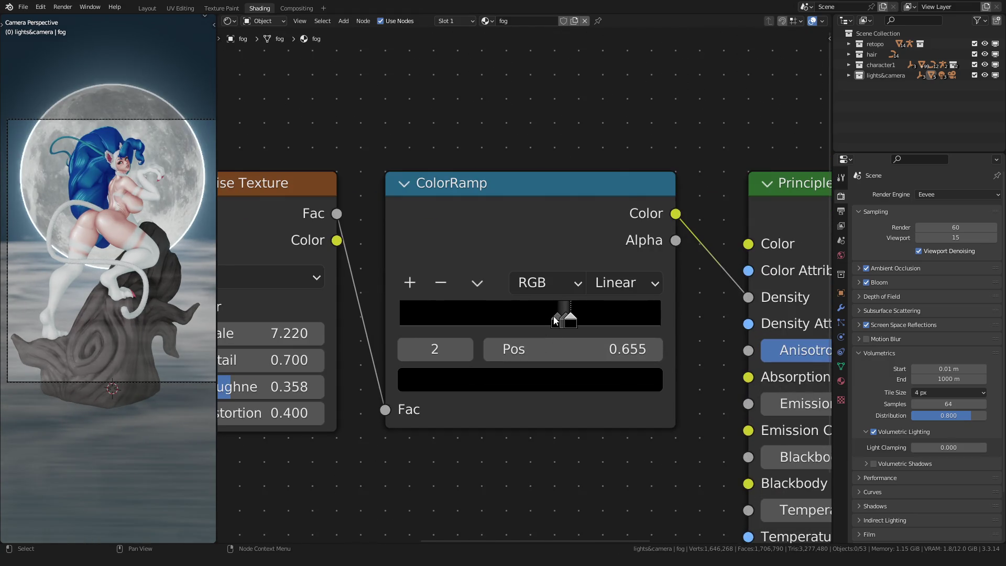
{"action": "left_click", "coordinate": [556, 318]}
{"action": "left_click", "coordinate": [565, 318]}
{"action": "left_click", "coordinate": [524, 378]}
{"action": "mouse_move", "coordinate": [467, 294]}
{"action": "left_mouse_down"}
{"action": "mouse_move", "coordinate": [609, 295]}
{"action": "mouse_move", "coordinate": [410, 295]}
{"action": "mouse_move", "coordinate": [429, 320]}
{"action": "mouse_move", "coordinate": [516, 319]}
{"action": "mouse_move", "coordinate": [418, 321]}
{"action": "left_mouse_up"}
{"action": "left_click", "coordinate": [434, 320]}
{"action": "type", "text": ".05"}
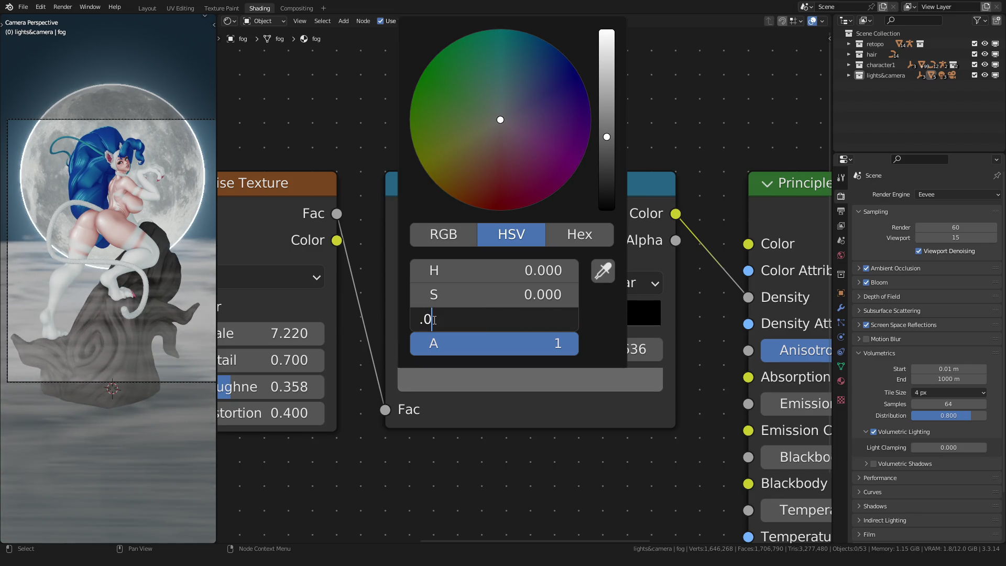
{"action": "key", "text": "Return"}
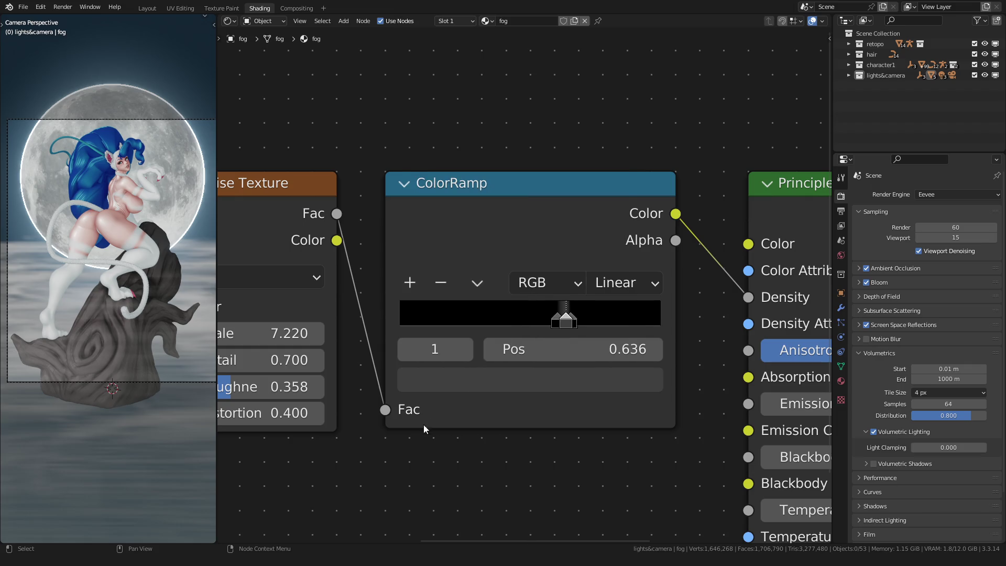
{"action": "mouse_move", "coordinate": [581, 314]}
{"action": "left_mouse_down", "text": "ctrl"}
{"action": "mouse_move", "coordinate": [591, 318]}
{"action": "mouse_move", "coordinate": [521, 320]}
{"action": "mouse_move", "coordinate": [556, 322]}
{"action": "left_mouse_up", "text": "ctrl"}
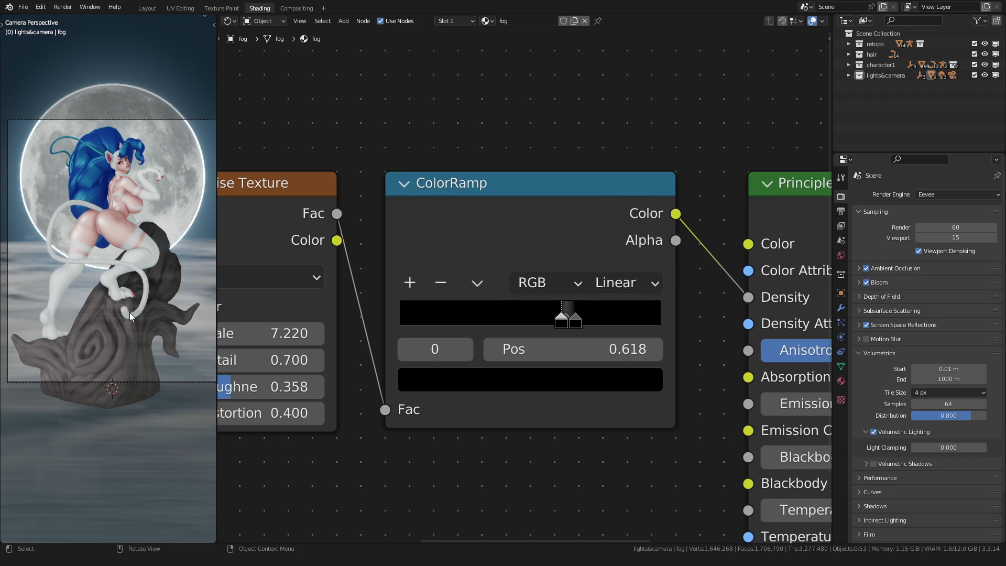
{"action": "left_click", "coordinate": [148, 8]}
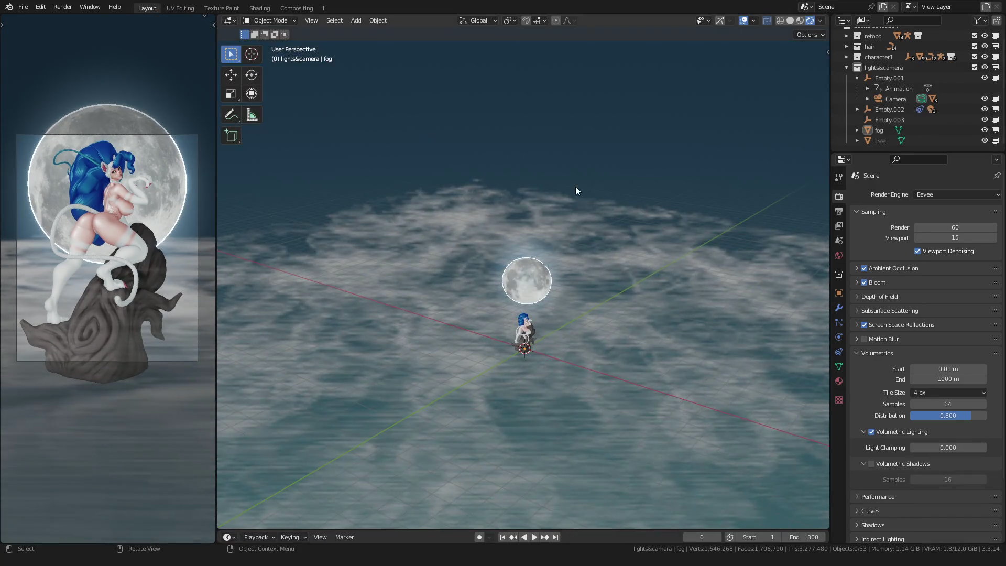
Look through the camera with overlays hidden, fit the frame, and pan slightly down.
{"action": "key", "text": "KP_0"}
{"action": "left_click", "coordinate": [766, 22]}
{"action": "left_click", "coordinate": [744, 20]}
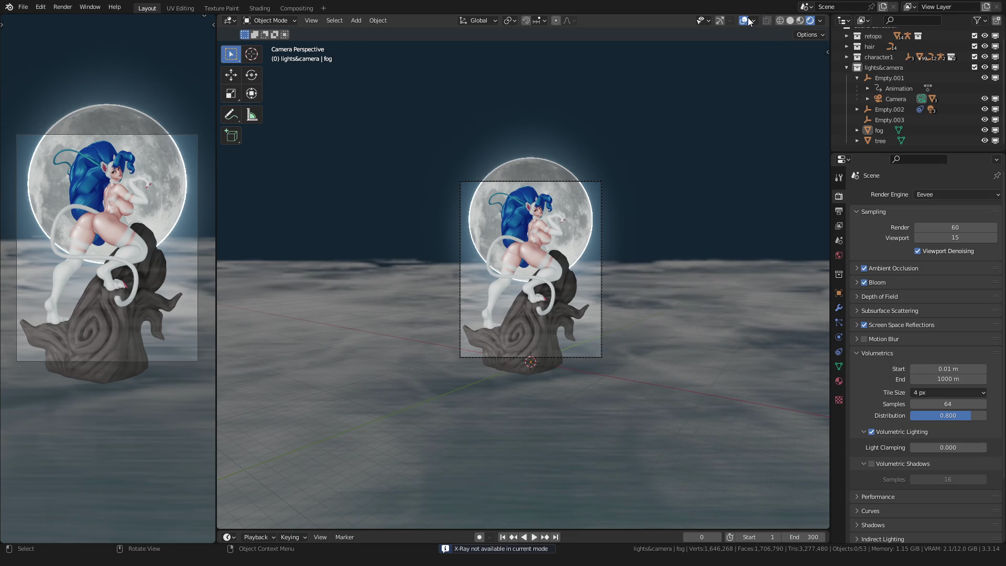
{"action": "key", "text": "Home"}
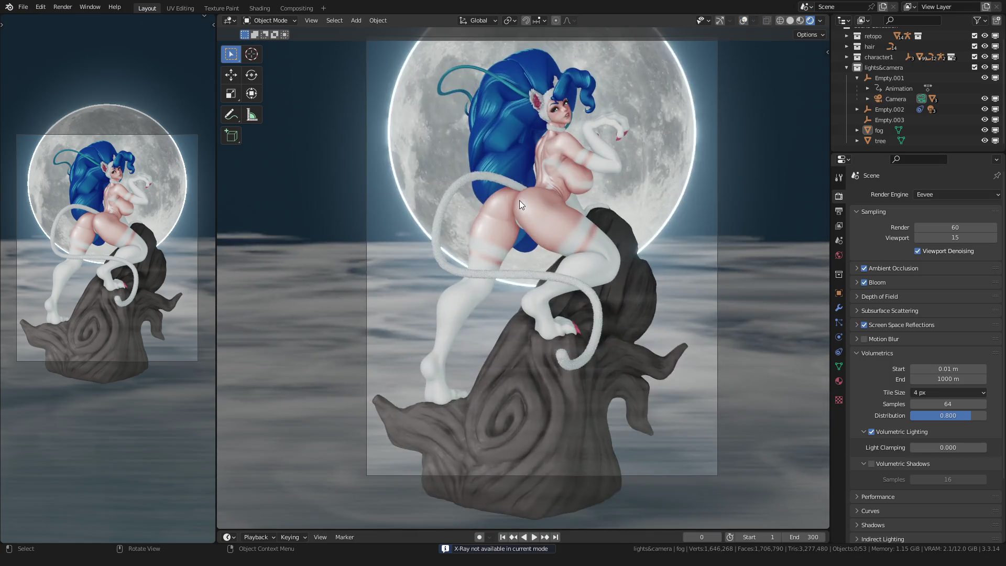
{"action": "middle_click_drag", "start_coordinate": [472, 181], "coordinate": [476, 205], "text": "shift"}
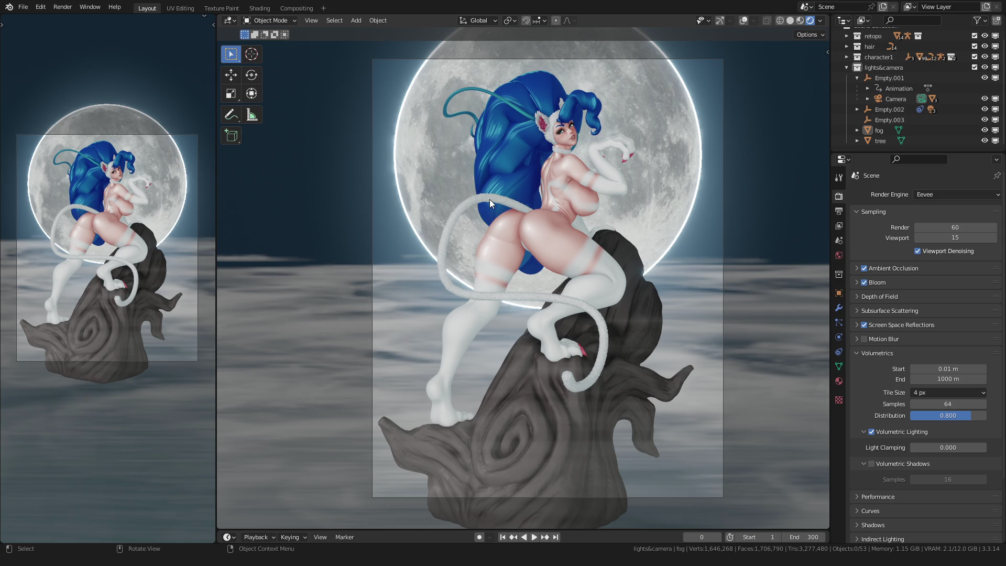
{"action": "left_click", "coordinate": [260, 8]}
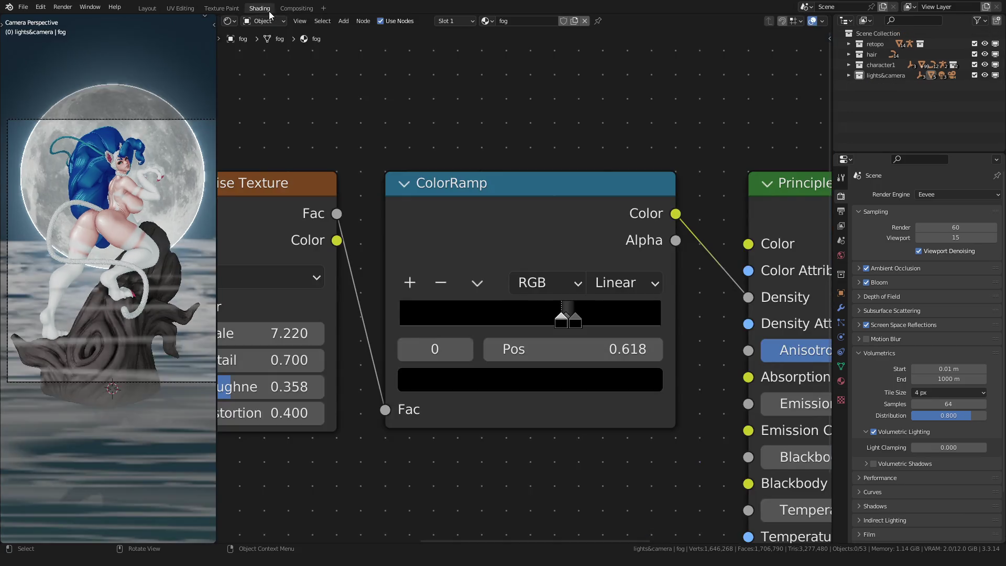
Add a Gradient Texture with Texture Coordinate and Mapping nodes above the noise nodes.
{"action": "scroll", "coordinate": [416, 162], "scroll_direction": "down", "scroll_amount": 3}
{"action": "middle_click_drag", "start_coordinate": [373, 162], "coordinate": [568, 227]}
{"action": "key", "text": "shift+a"}
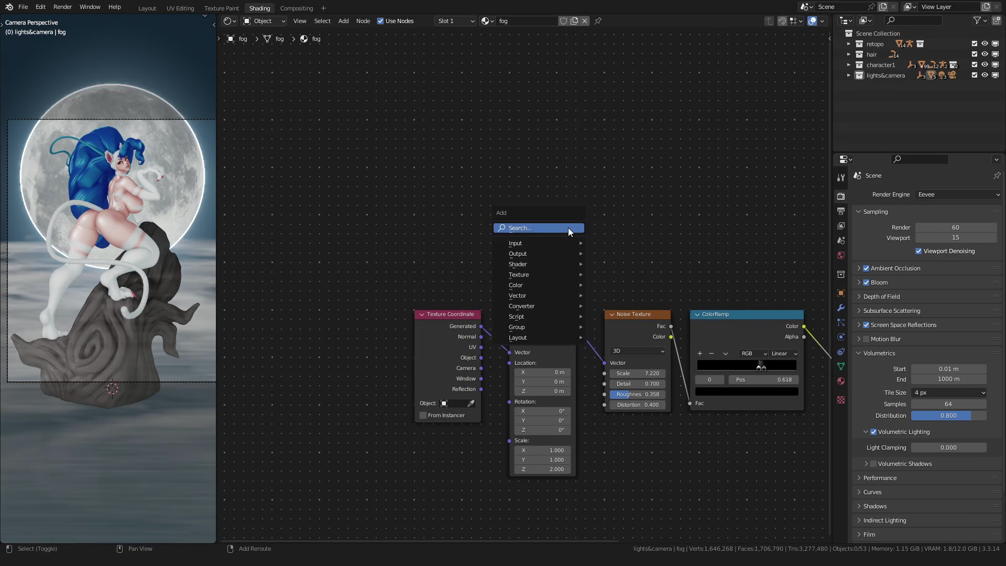
{"action": "left_click", "coordinate": [568, 228]}
{"action": "type", "text": "grad"}
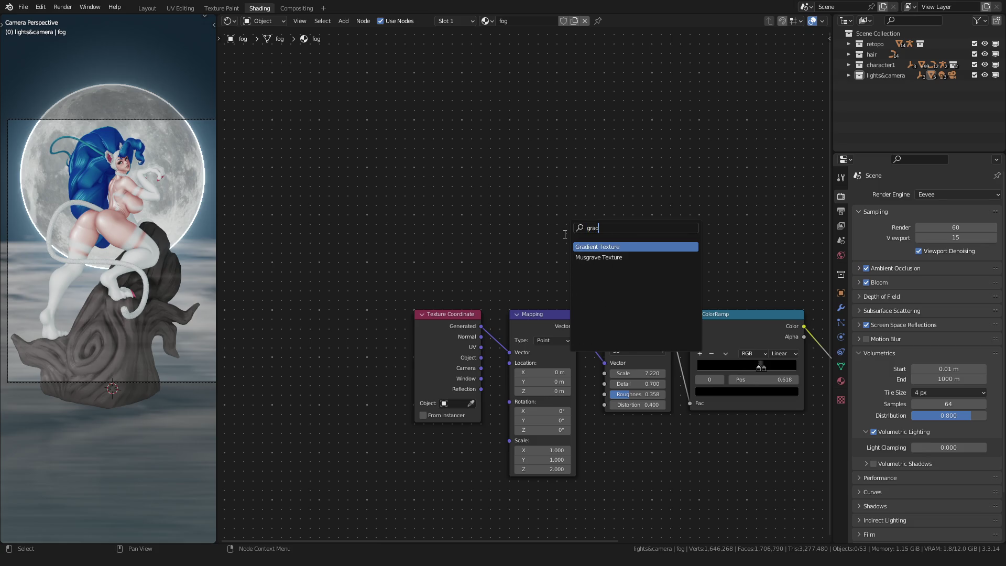
{"action": "key", "text": "Return"}
{"action": "left_click", "coordinate": [509, 171]}
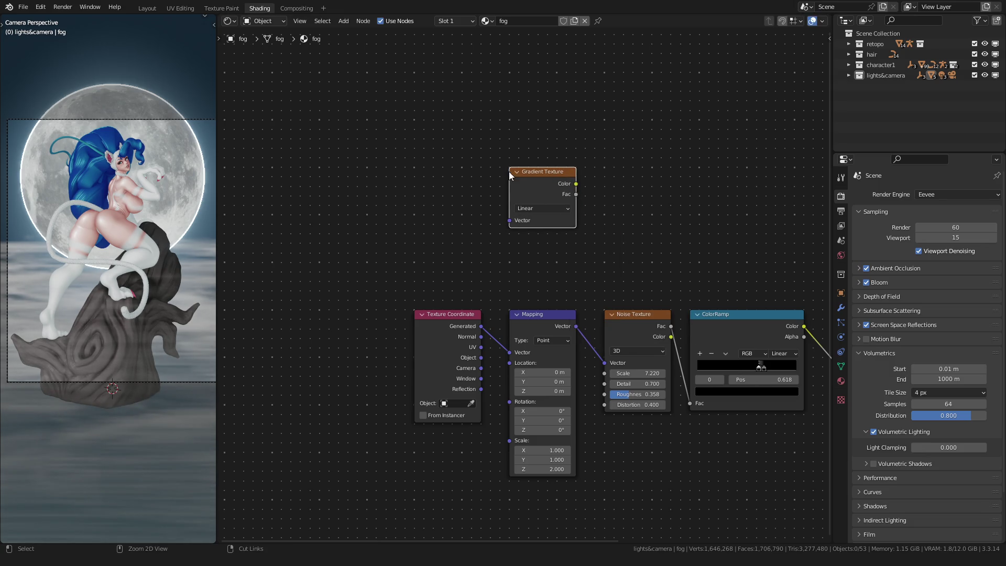
{"action": "key", "text": "ctrl+t"}
{"action": "scroll", "coordinate": [528, 174], "scroll_direction": "up", "scroll_amount": 2}
{"action": "mouse_move", "coordinate": [411, 181]}
{"action": "left_mouse_down"}
{"action": "mouse_move", "coordinate": [403, 156]}
{"action": "mouse_move", "coordinate": [345, 135]}
{"action": "mouse_move", "coordinate": [338, 143]}
{"action": "left_mouse_up"}
{"action": "middle_click_drag", "start_coordinate": [443, 80], "coordinate": [425, 126]}
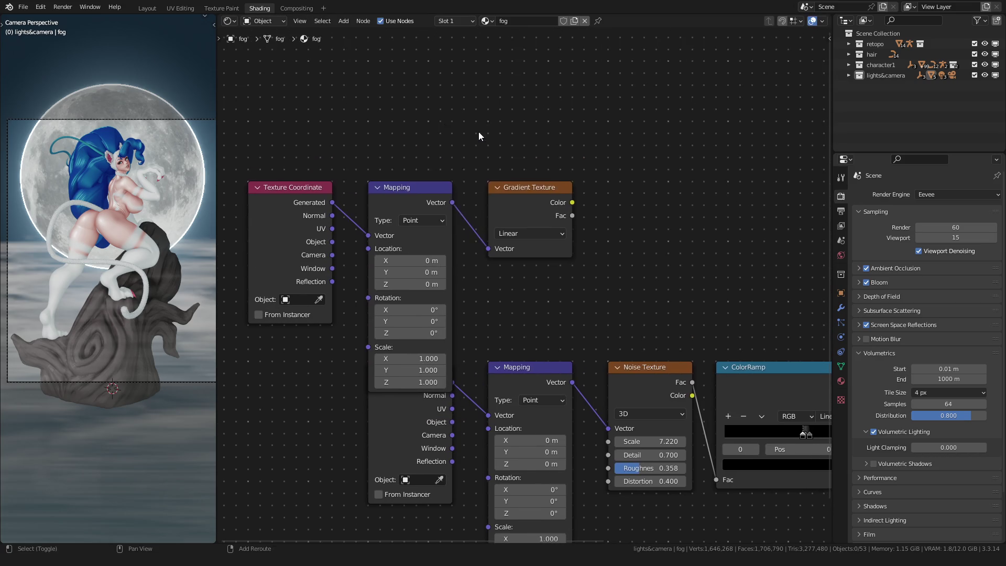
Add a Separate XYZ node fed by the gradient's Fac output.
{"action": "key", "text": "shift+a"}
{"action": "left_click", "coordinate": [504, 152]}
{"action": "type", "text": "sep"}
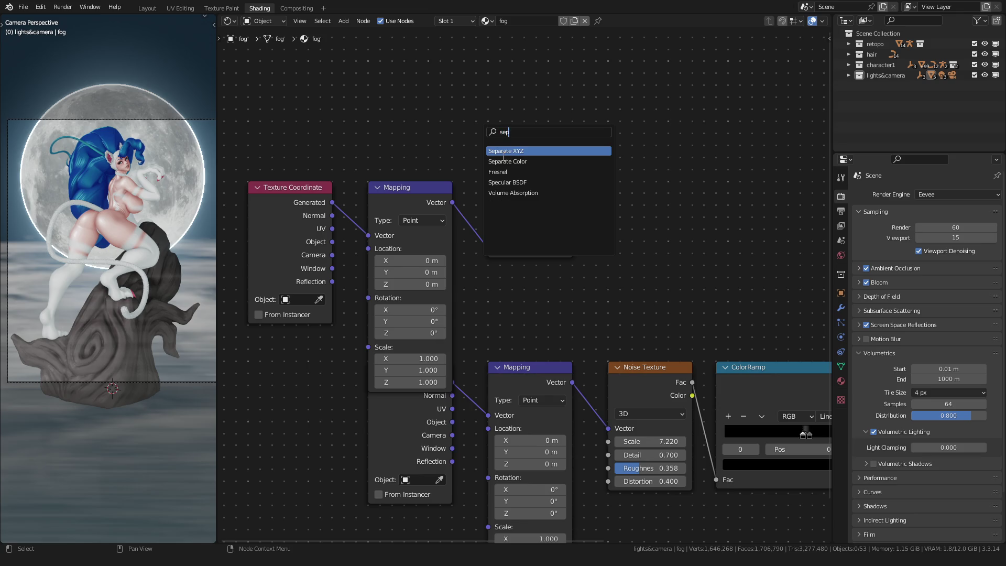
{"action": "key", "text": "Return"}
{"action": "left_click", "coordinate": [621, 206]}
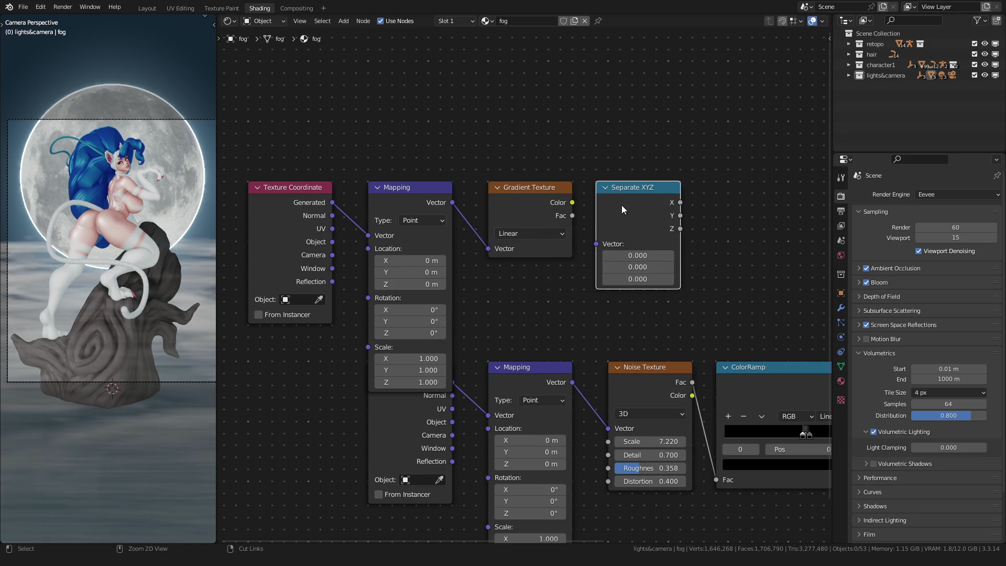
Move the Principled Volume and Material Output nodes to make room.
{"action": "left_click_drag", "start_coordinate": [572, 216], "coordinate": [596, 243]}
{"action": "middle_click_drag", "start_coordinate": [601, 222], "coordinate": [446, 247]}
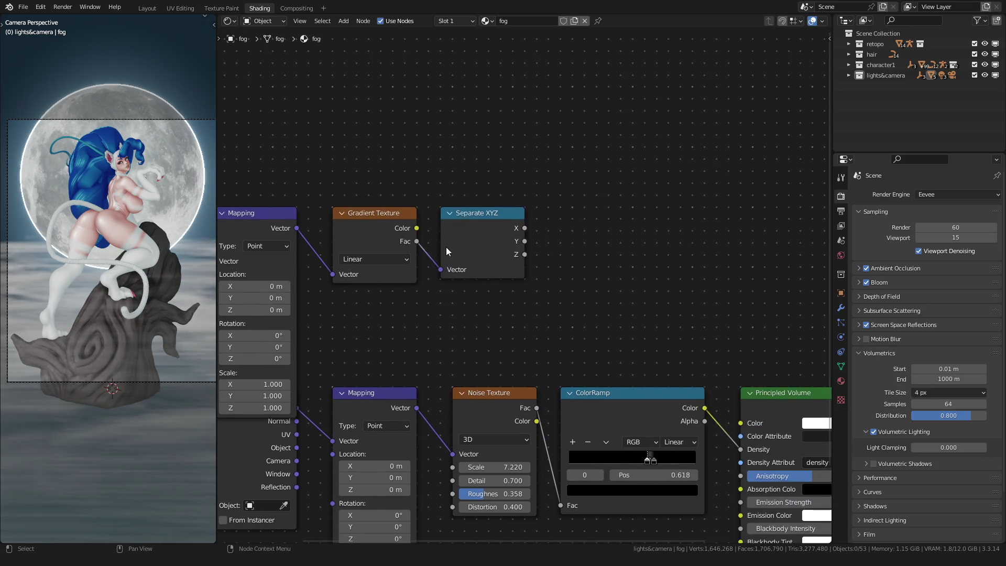
{"action": "scroll", "coordinate": [448, 248], "scroll_direction": "up", "scroll_amount": 4}
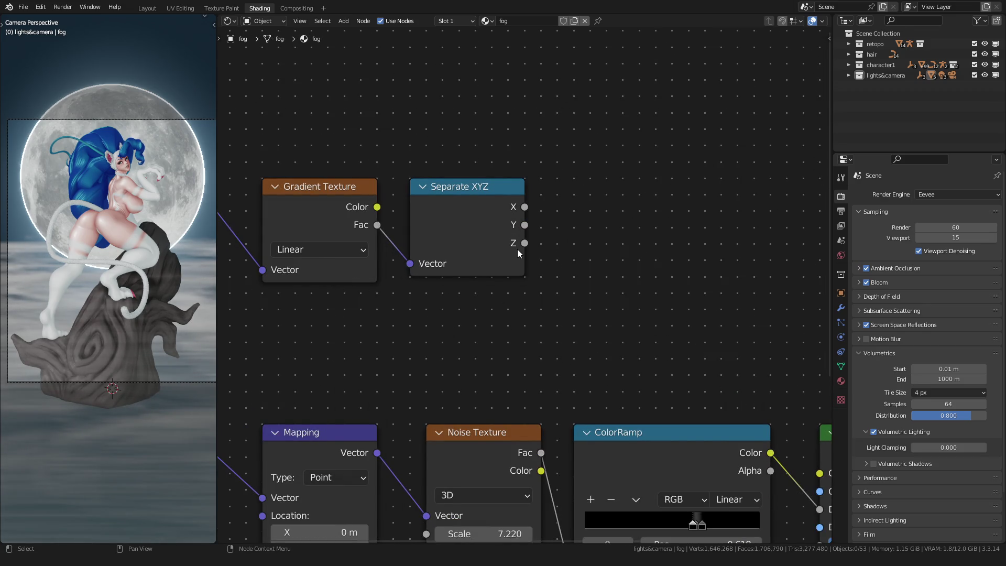
{"action": "scroll", "coordinate": [619, 237], "scroll_direction": "down", "scroll_amount": 2}
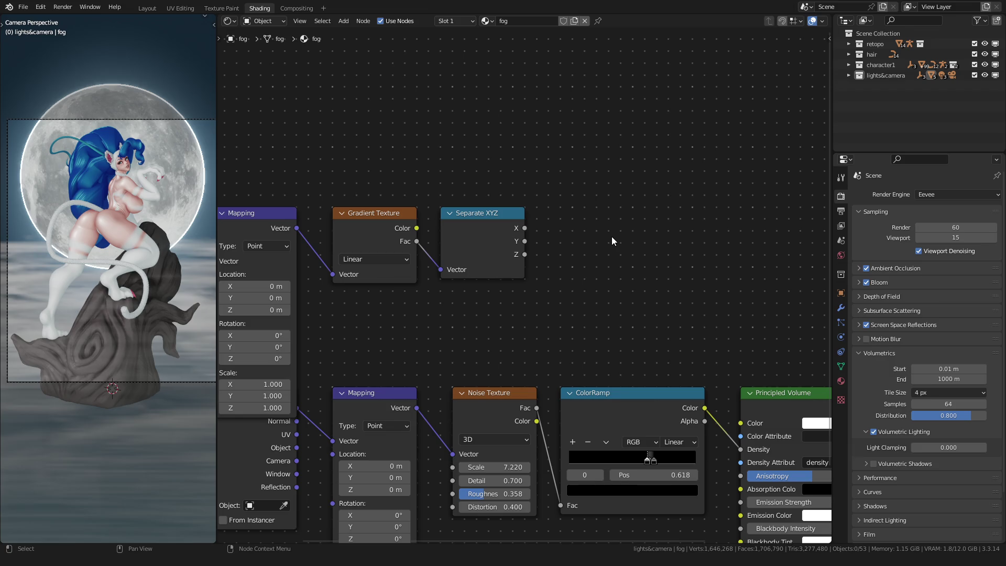
{"action": "scroll", "coordinate": [611, 241], "scroll_direction": "down", "scroll_amount": 2}
{"action": "middle_click_drag", "start_coordinate": [744, 328], "coordinate": [548, 272]}
{"action": "left_click", "coordinate": [681, 361], "text": "shift"}
{"action": "key", "text": "g"}
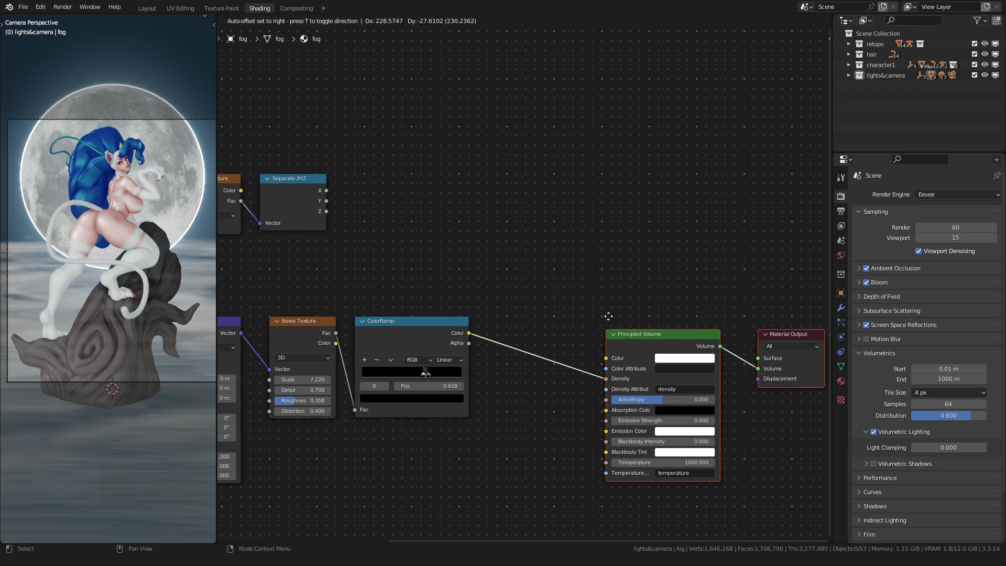
{"action": "left_click", "coordinate": [603, 303]}
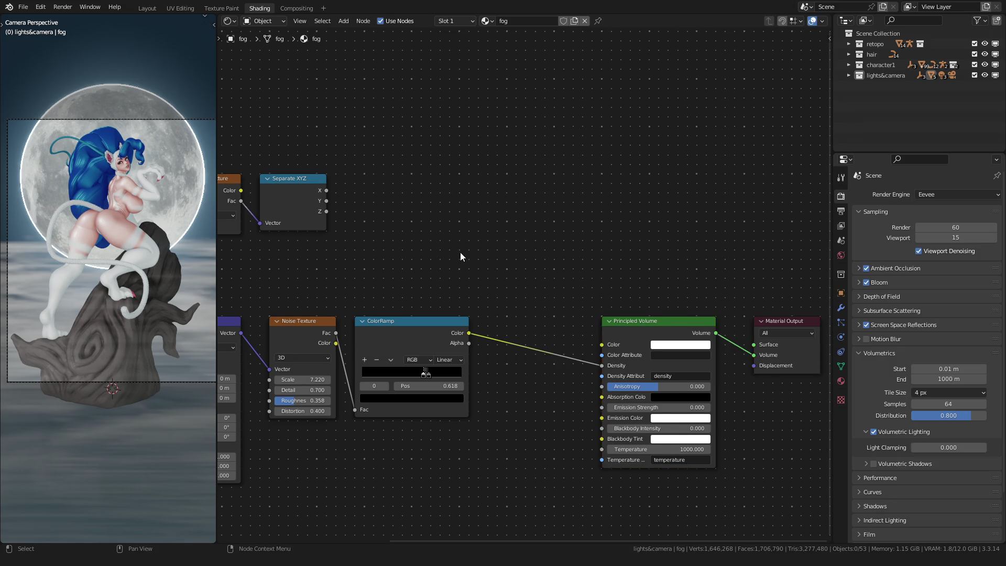
{"action": "scroll", "coordinate": [546, 263], "scroll_direction": "up", "scroll_amount": 2}
Add a Mix node set to Add above the ColorRamp.
{"action": "key", "text": "shift+a"}
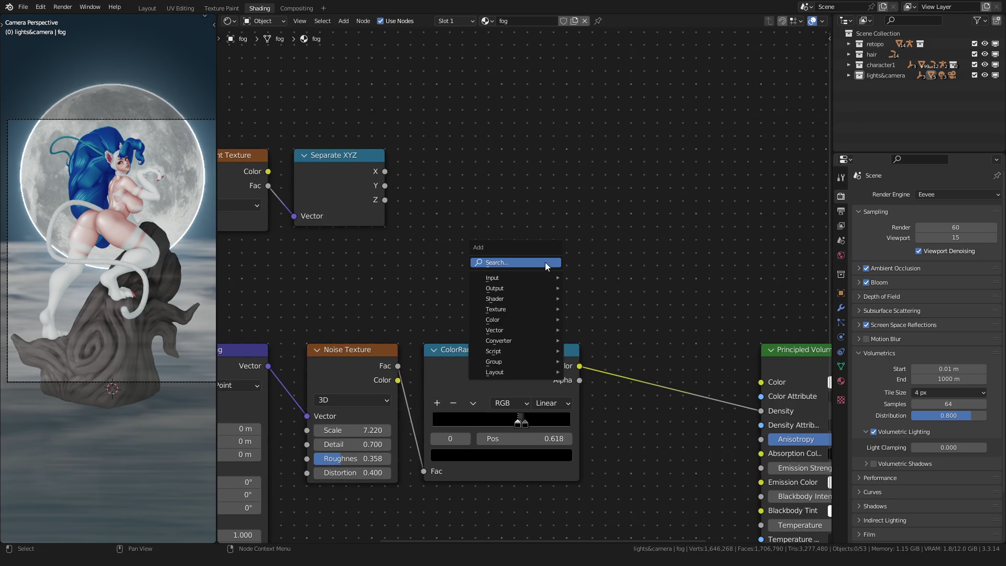
{"action": "left_click", "coordinate": [540, 262]}
{"action": "type", "text": "mix"}
{"action": "key", "text": "Return"}
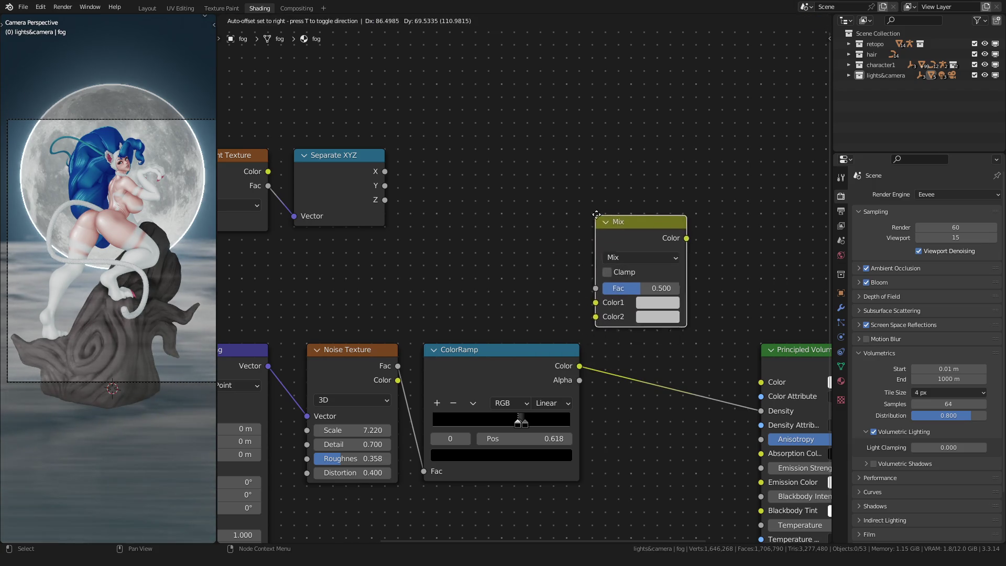
{"action": "left_click", "coordinate": [596, 226]}
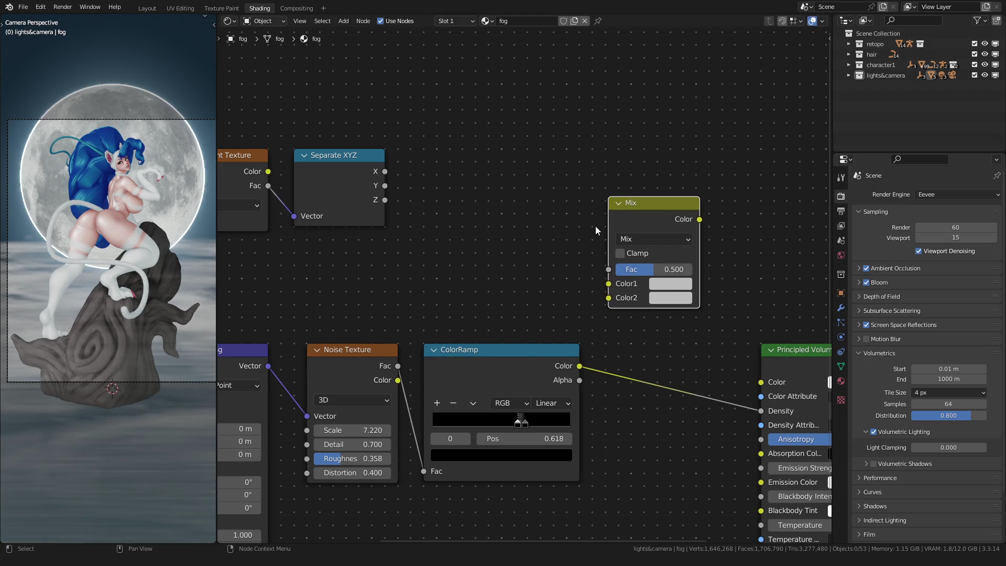
{"action": "left_click", "coordinate": [629, 239]}
{"action": "left_click", "coordinate": [631, 367]}
Wire ColorRamp to Color1, Separate XYZ Z to Color2, and the Add result to Density.
{"action": "mouse_move", "coordinate": [581, 367]}
{"action": "left_mouse_down"}
{"action": "mouse_move", "coordinate": [608, 283]}
{"action": "mouse_move", "coordinate": [692, 270]}
{"action": "left_mouse_up"}
{"action": "mouse_move", "coordinate": [384, 200]}
{"action": "left_mouse_down"}
{"action": "mouse_move", "coordinate": [551, 288]}
{"action": "mouse_move", "coordinate": [608, 298]}
{"action": "left_mouse_up"}
{"action": "scroll", "coordinate": [644, 286], "scroll_direction": "down", "scroll_amount": 1}
{"action": "middle_click_drag", "start_coordinate": [643, 282], "coordinate": [492, 264]}
{"action": "left_click_drag", "start_coordinate": [511, 216], "coordinate": [557, 365]}
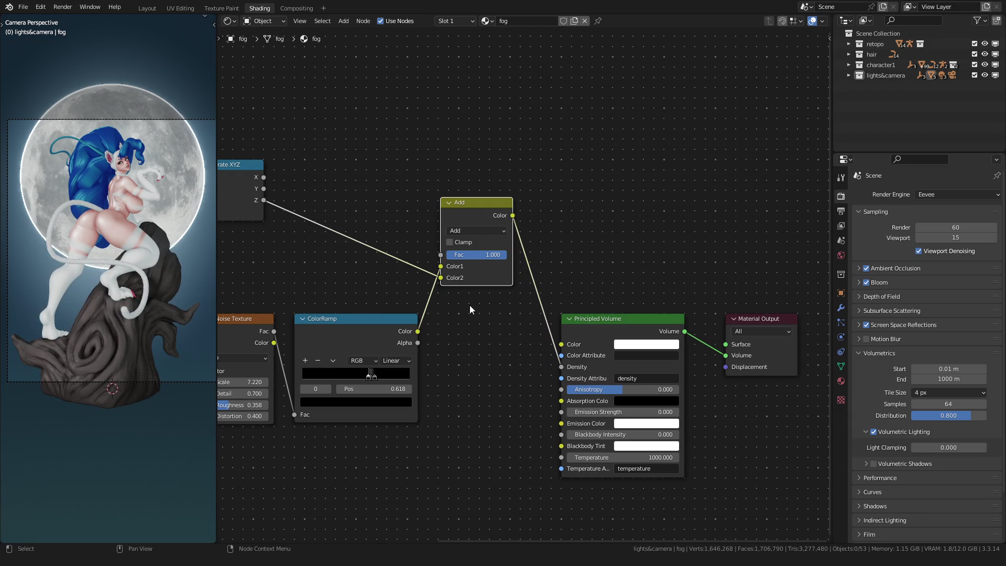
{"action": "scroll", "coordinate": [105, 306], "scroll_direction": "down", "scroll_amount": 2}
{"action": "scroll", "coordinate": [337, 271], "scroll_direction": "up", "scroll_amount": 2}
{"action": "mouse_move", "coordinate": [338, 272]}
{"action": "middle_mouse_down"}
{"action": "mouse_move", "coordinate": [360, 256]}
{"action": "mouse_move", "coordinate": [566, 305]}
{"action": "middle_mouse_up"}
{"action": "key", "text": "shift+a"}
{"action": "left_click", "coordinate": [528, 196]}
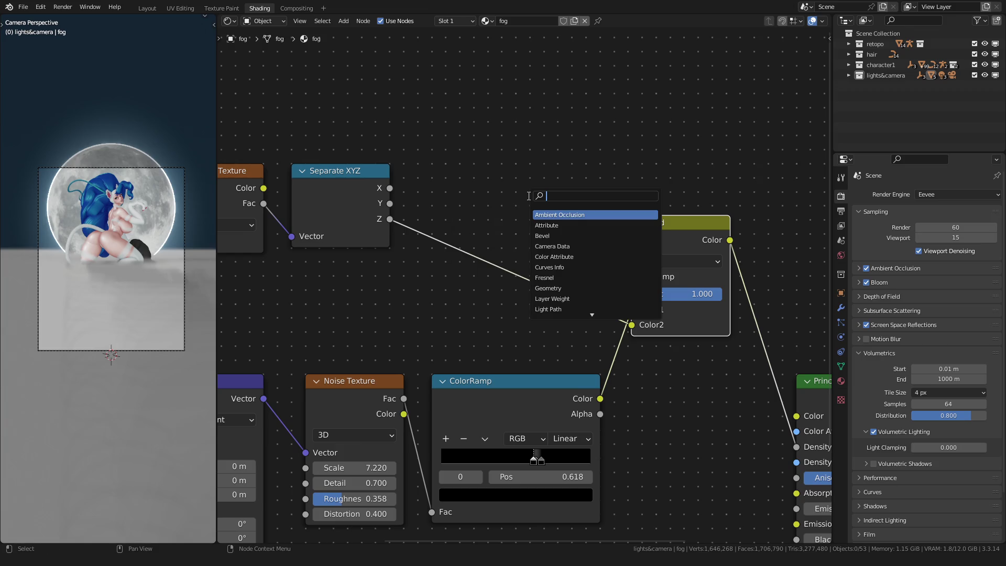
{"action": "key", "text": "Escape"}
Link Separate XYZ's X output into the Add node and check the fog from front and angled views.
{"action": "left_click", "coordinate": [322, 193], "text": "shift"}
{"action": "key", "text": "f"}
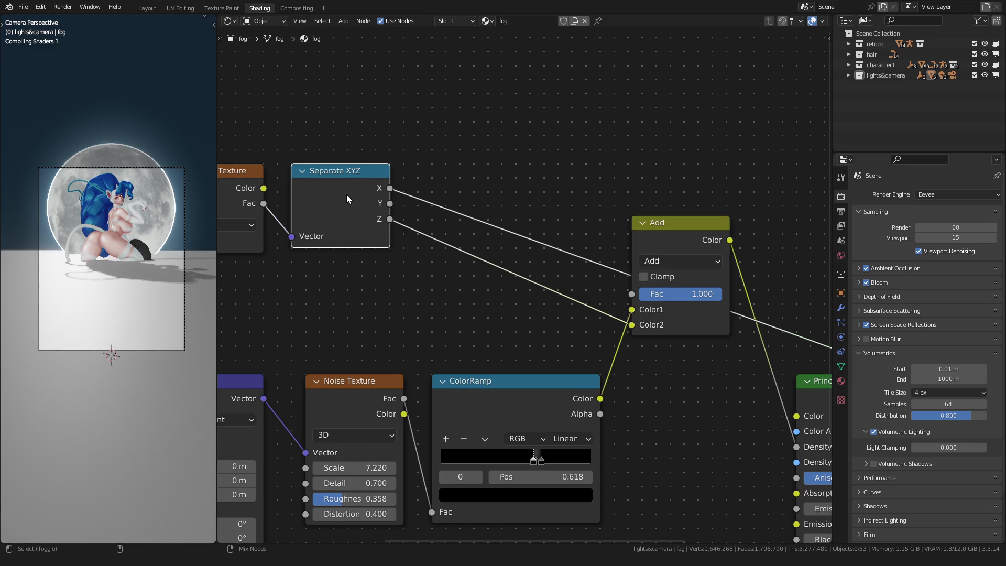
{"action": "mouse_move", "coordinate": [132, 262]}
{"action": "middle_mouse_down", "text": "alt"}
{"action": "mouse_move", "coordinate": [61, 295]}
{"action": "mouse_move", "coordinate": [55, 309]}
{"action": "mouse_move", "coordinate": [74, 308]}
{"action": "middle_mouse_up", "text": "alt"}
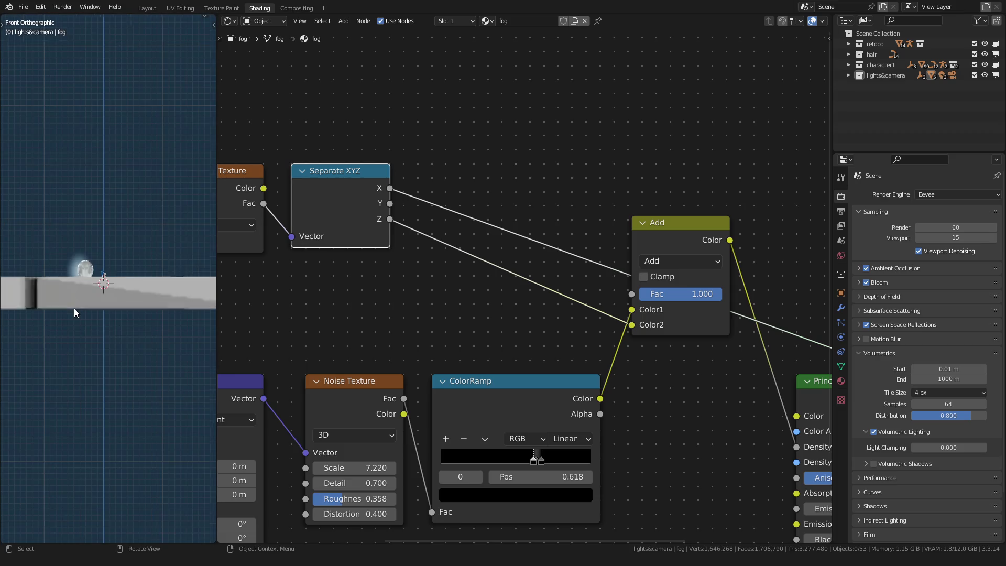
{"action": "scroll", "coordinate": [427, 281], "scroll_direction": "down", "scroll_amount": 2}
{"action": "mouse_move", "coordinate": [136, 306]}
{"action": "middle_mouse_down"}
{"action": "mouse_move", "coordinate": [125, 351]}
{"action": "mouse_move", "coordinate": [118, 253]}
{"action": "mouse_move", "coordinate": [118, 272]}
{"action": "middle_mouse_up"}
{"action": "scroll", "coordinate": [613, 291], "scroll_direction": "down", "scroll_amount": 1}
Move the shader from the Volume input to Surface to preview the gradient directly.
{"action": "middle_click_drag", "start_coordinate": [613, 292], "coordinate": [451, 284]}
{"action": "scroll", "coordinate": [451, 285], "scroll_direction": "up", "scroll_amount": 2}
{"action": "left_click_drag", "start_coordinate": [666, 383], "coordinate": [647, 379]}
{"action": "mouse_move", "coordinate": [173, 321]}
{"action": "middle_mouse_down"}
{"action": "mouse_move", "coordinate": [126, 313]}
{"action": "mouse_move", "coordinate": [115, 360]}
{"action": "mouse_move", "coordinate": [200, 370]}
{"action": "mouse_move", "coordinate": [2, 427]}
{"action": "middle_mouse_up"}
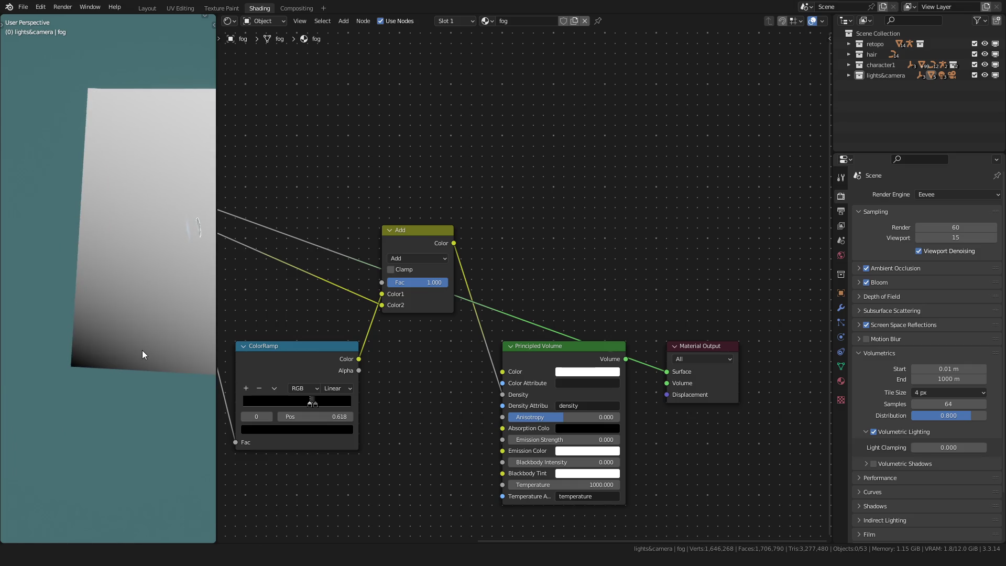
{"action": "key", "text": "Home"}
{"action": "scroll", "coordinate": [587, 314], "scroll_direction": "up", "scroll_amount": 3}
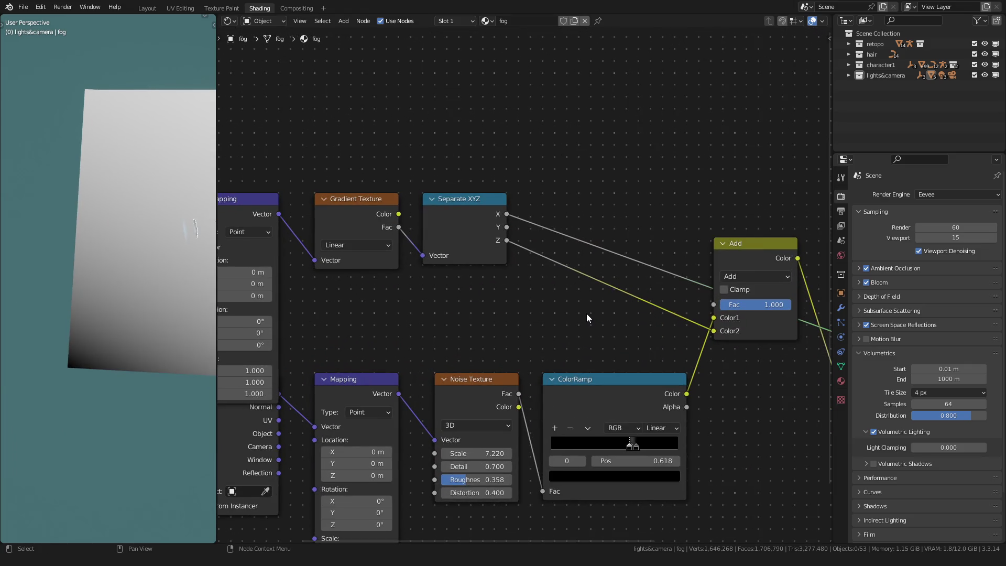
Compare Object and Generated texture coordinates on the gradient mapping, keeping Generated.
{"action": "middle_click_drag", "start_coordinate": [586, 313], "coordinate": [638, 322]}
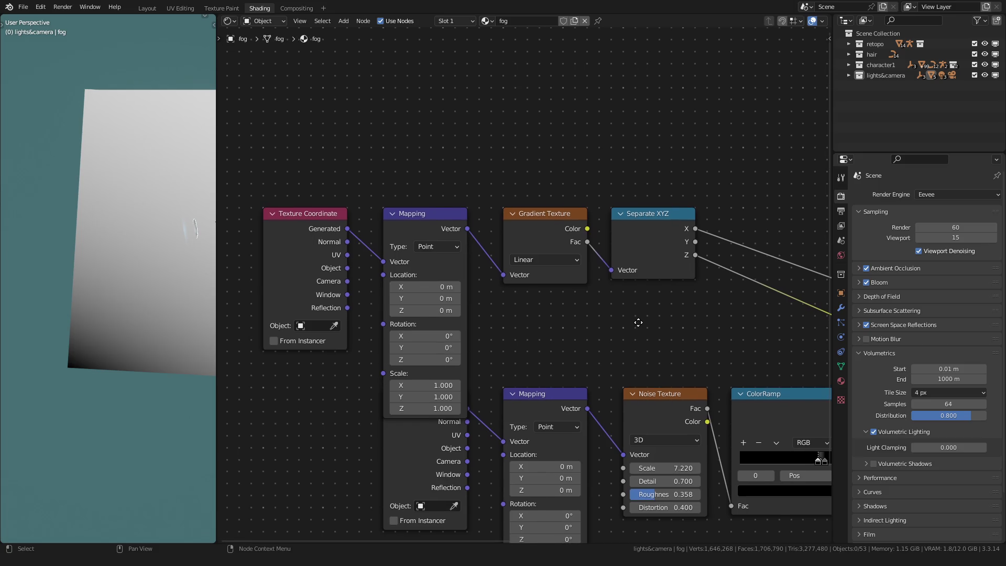
{"action": "scroll", "coordinate": [471, 286], "scroll_direction": "up", "scroll_amount": 1}
{"action": "left_click_drag", "start_coordinate": [323, 266], "coordinate": [359, 259]}
{"action": "mouse_move", "coordinate": [103, 286]}
{"action": "middle_mouse_down"}
{"action": "mouse_move", "coordinate": [210, 294]}
{"action": "mouse_move", "coordinate": [111, 300]}
{"action": "mouse_move", "coordinate": [36, 226]}
{"action": "mouse_move", "coordinate": [63, 230]}
{"action": "middle_mouse_up"}
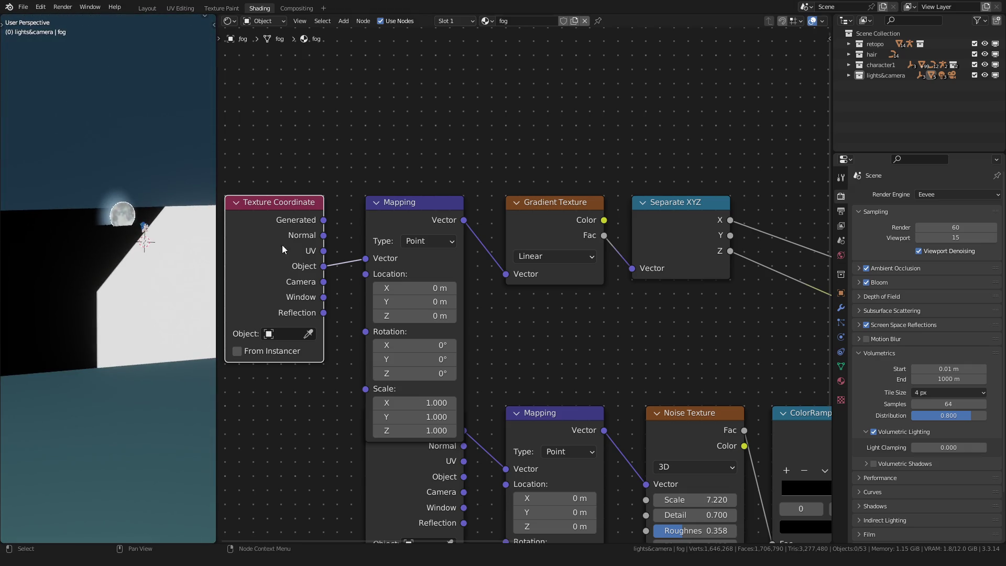
{"action": "left_click_drag", "start_coordinate": [323, 220], "coordinate": [362, 258]}
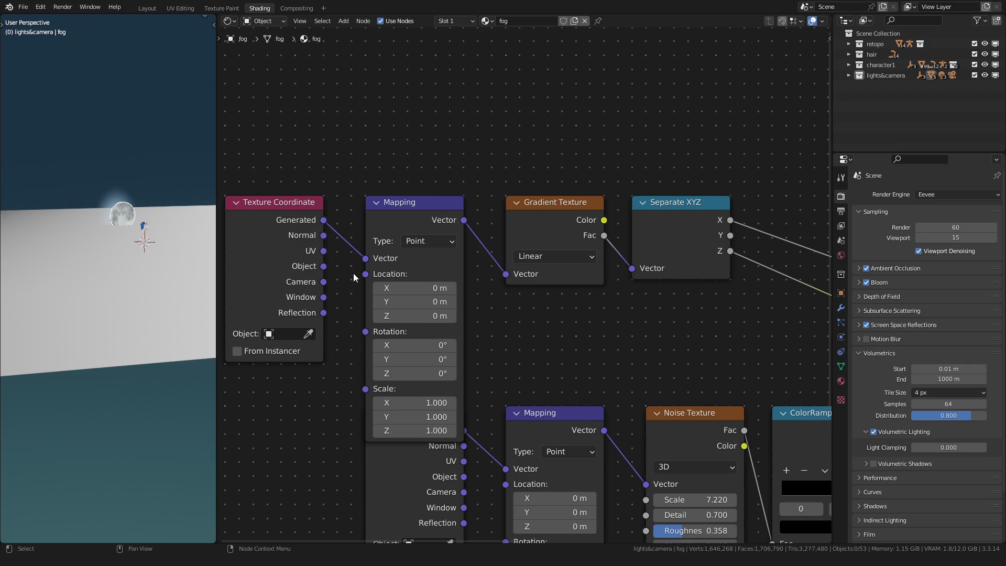
{"action": "middle_click_drag", "start_coordinate": [212, 291], "coordinate": [197, 297]}
{"action": "middle_click_drag", "start_coordinate": [416, 300], "coordinate": [473, 280]}
{"action": "mouse_move", "coordinate": [212, 323]}
{"action": "middle_mouse_down"}
{"action": "mouse_move", "coordinate": [179, 338]}
{"action": "mouse_move", "coordinate": [170, 301]}
{"action": "middle_mouse_up"}
Try the gradient Mapping's Location X at -1 m, -0.5 m and 9 m.
{"action": "mouse_move", "coordinate": [471, 267]}
{"action": "left_mouse_down"}
{"action": "mouse_move", "coordinate": [456, 267]}
{"action": "mouse_move", "coordinate": [469, 267]}
{"action": "left_mouse_up"}
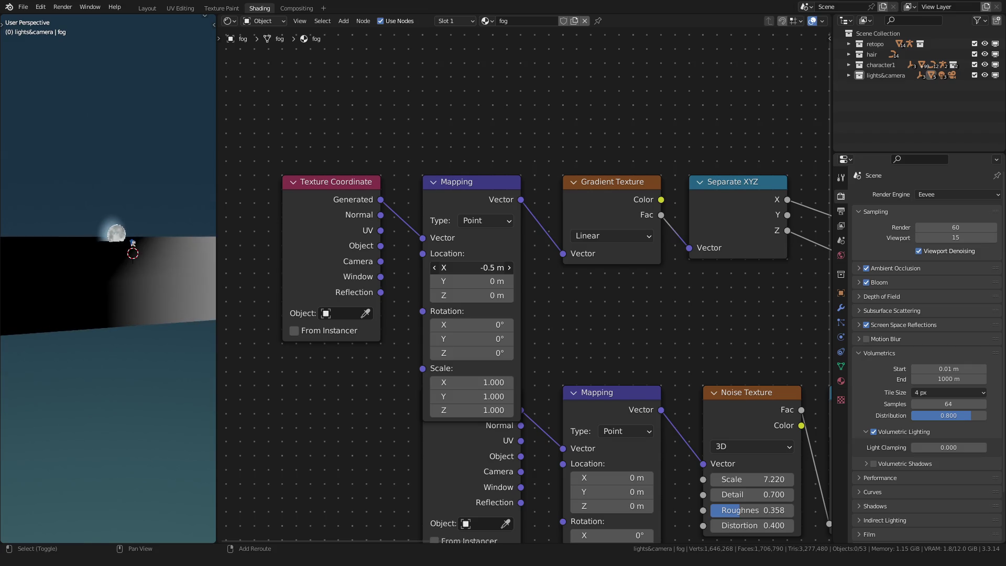
{"action": "mouse_move", "coordinate": [199, 243]}
{"action": "middle_mouse_down"}
{"action": "mouse_move", "coordinate": [9, 317]}
{"action": "mouse_move", "coordinate": [20, 348]}
{"action": "middle_mouse_up"}
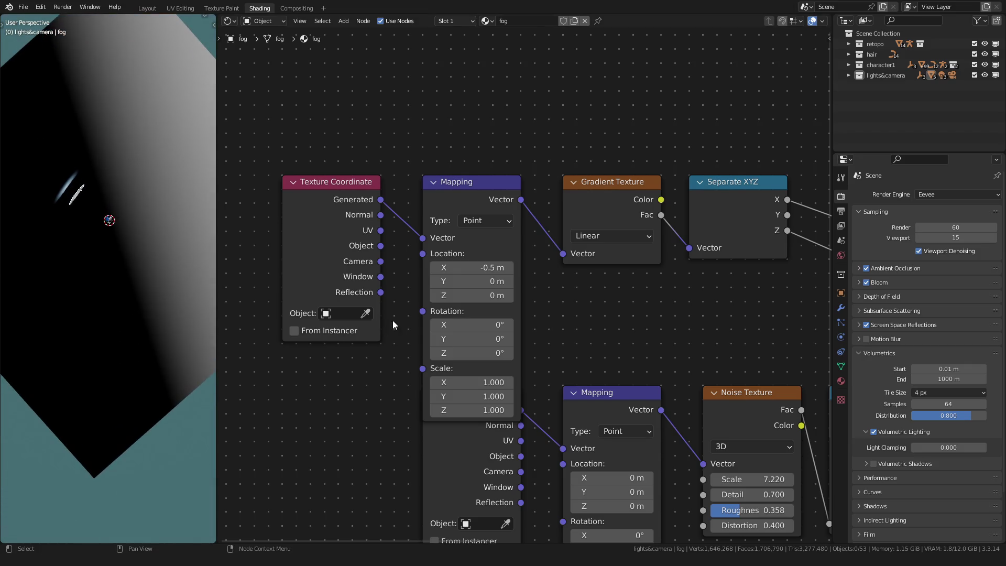
{"action": "left_click", "coordinate": [457, 272]}
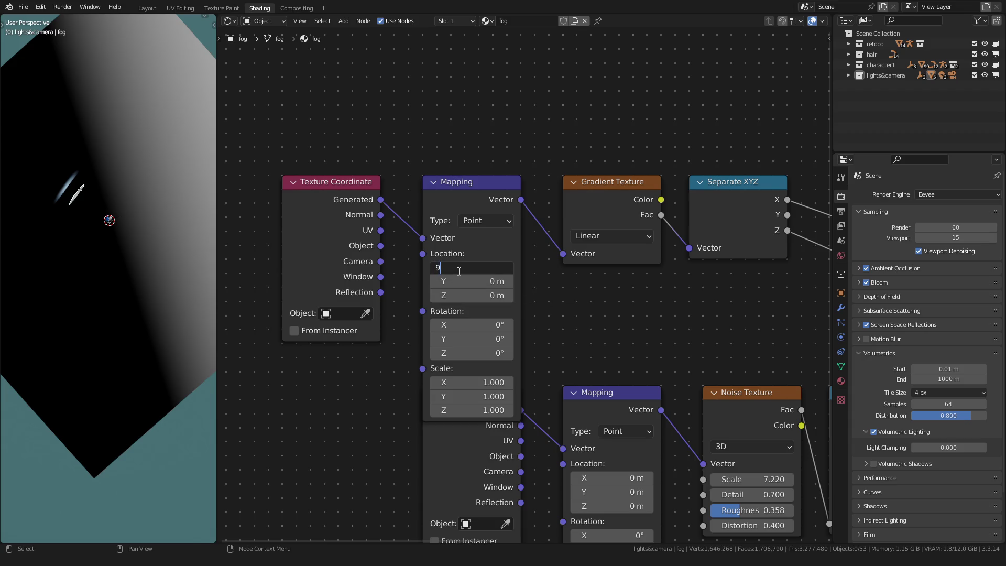
{"action": "key", "text": "Return"}
{"action": "middle_click_drag", "start_coordinate": [586, 266], "coordinate": [464, 269]}
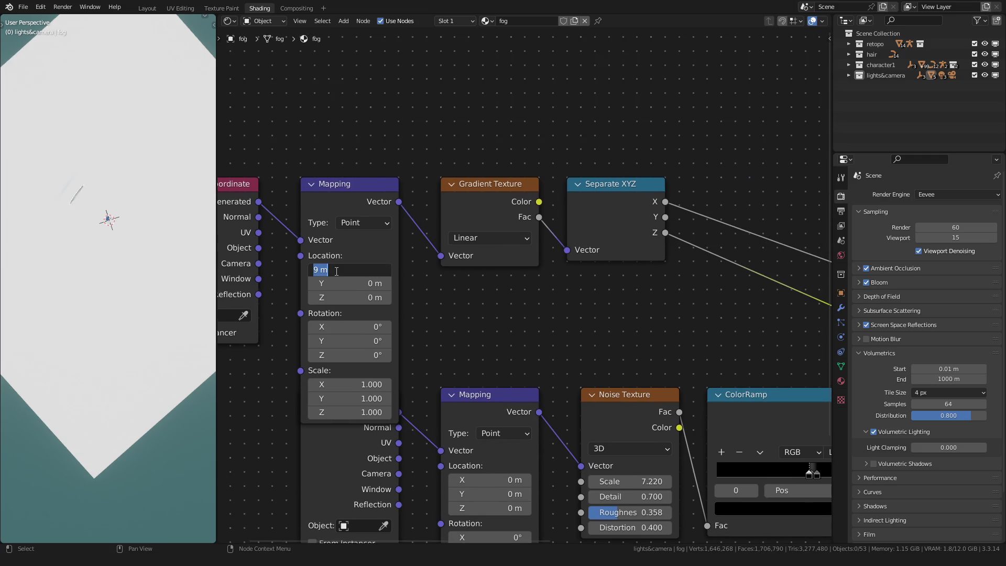
{"action": "key", "text": "Return"}
{"action": "scroll", "coordinate": [368, 260], "scroll_direction": "down", "scroll_amount": 10, "text": "ctrl"}
Feed Separate XYZ's Z output into Fac instead of X, forming a ground-level fog band.
{"action": "left_click", "coordinate": [323, 245]}
{"action": "mouse_move", "coordinate": [162, 269]}
{"action": "middle_mouse_down"}
{"action": "mouse_move", "coordinate": [152, 204]}
{"action": "mouse_move", "coordinate": [207, 194]}
{"action": "mouse_move", "coordinate": [57, 191]}
{"action": "mouse_move", "coordinate": [99, 195]}
{"action": "middle_mouse_up"}
{"action": "scroll", "coordinate": [235, 255], "scroll_direction": "down", "scroll_amount": 2}
{"action": "middle_click_drag", "start_coordinate": [235, 255], "coordinate": [528, 264]}
{"action": "scroll", "coordinate": [471, 260], "scroll_direction": "up", "scroll_amount": 2}
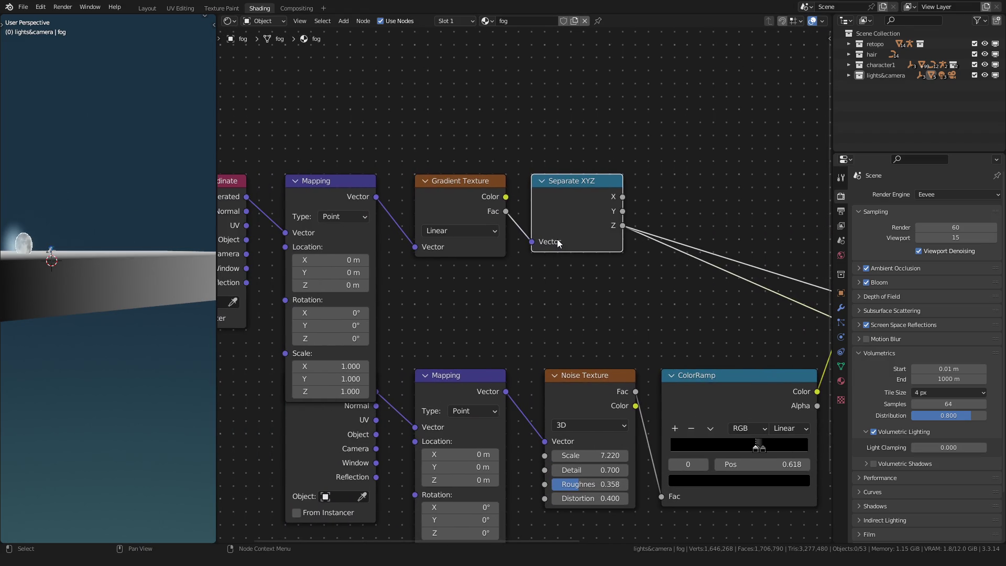